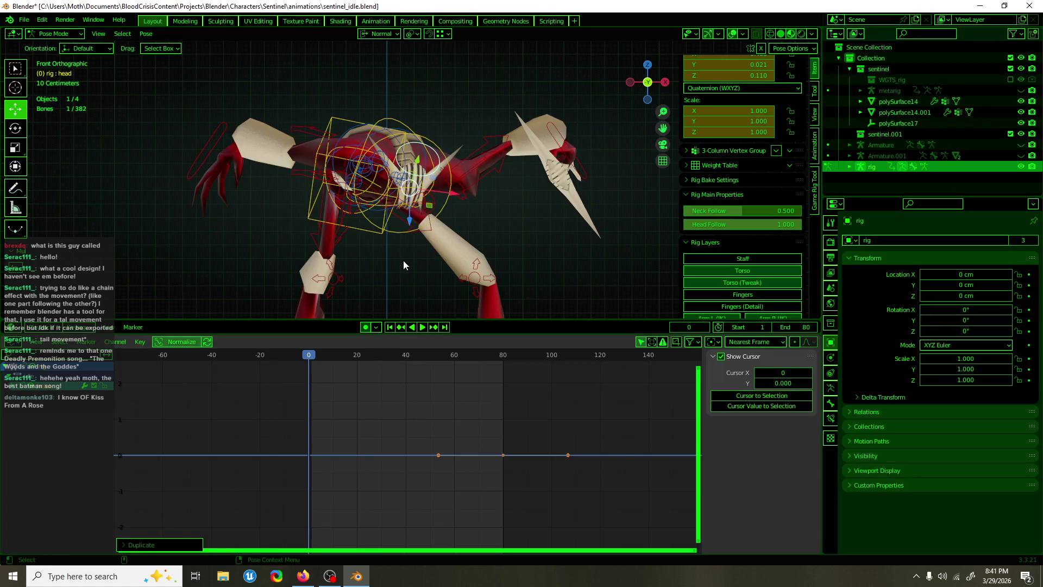
- Paste the flipped head pose at frame 40 and make its rotation curves cyclic
left_click_drag(387, 353, 405, 361)
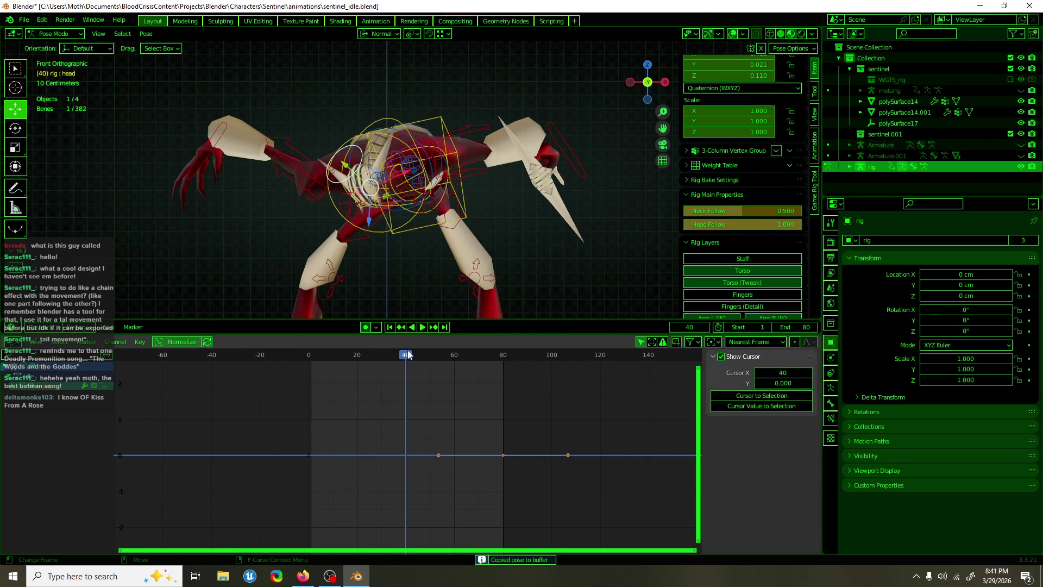
key("ctrl+shift+v")
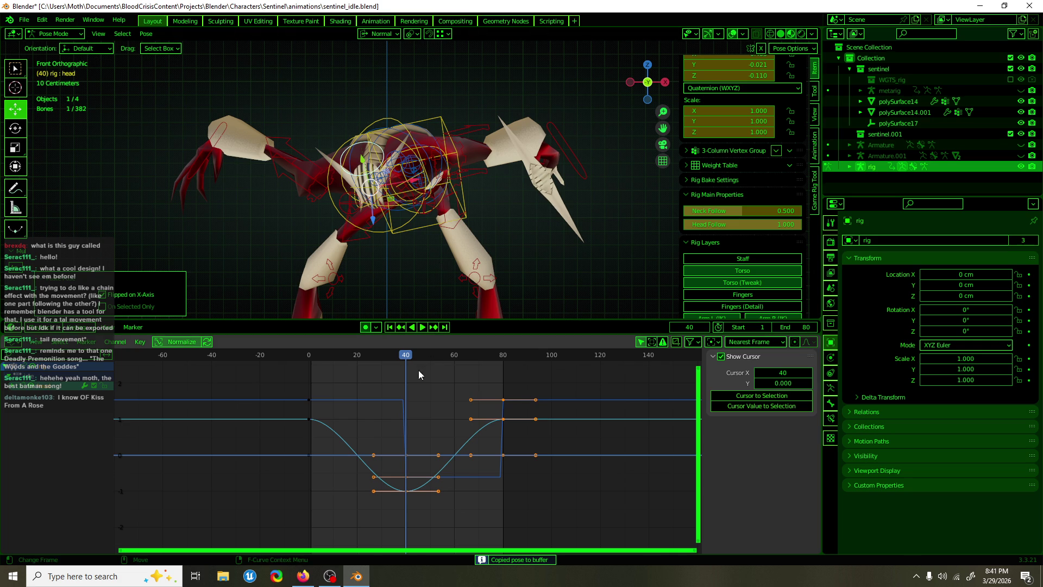
key("shift+e")
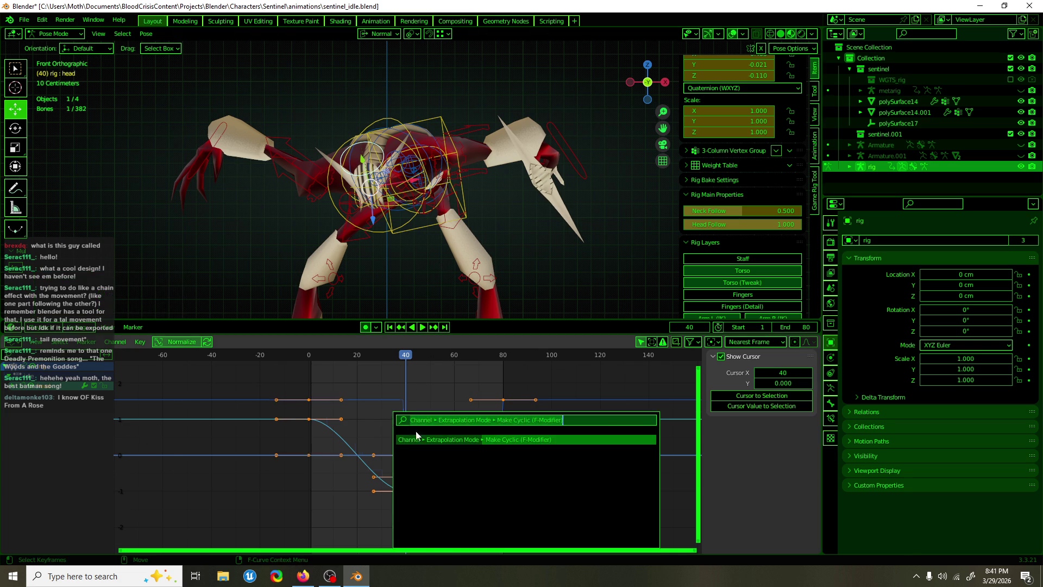
left_click(410, 430)
left_click_drag(336, 410, 327, 418)
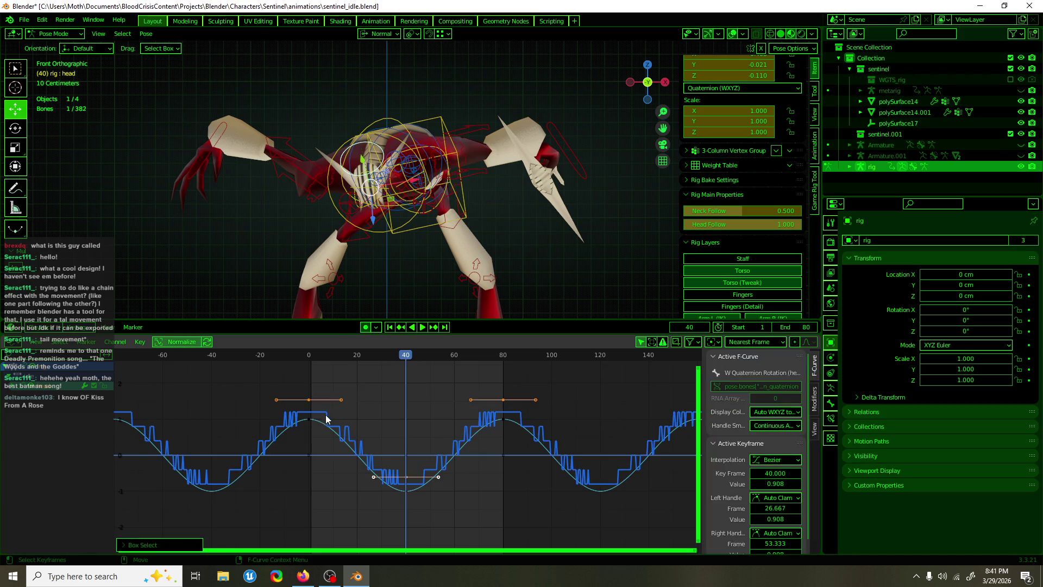
- Expand the head channels and try deleting the W Quaternion Rotation channel, then undo it
left_click(13, 387)
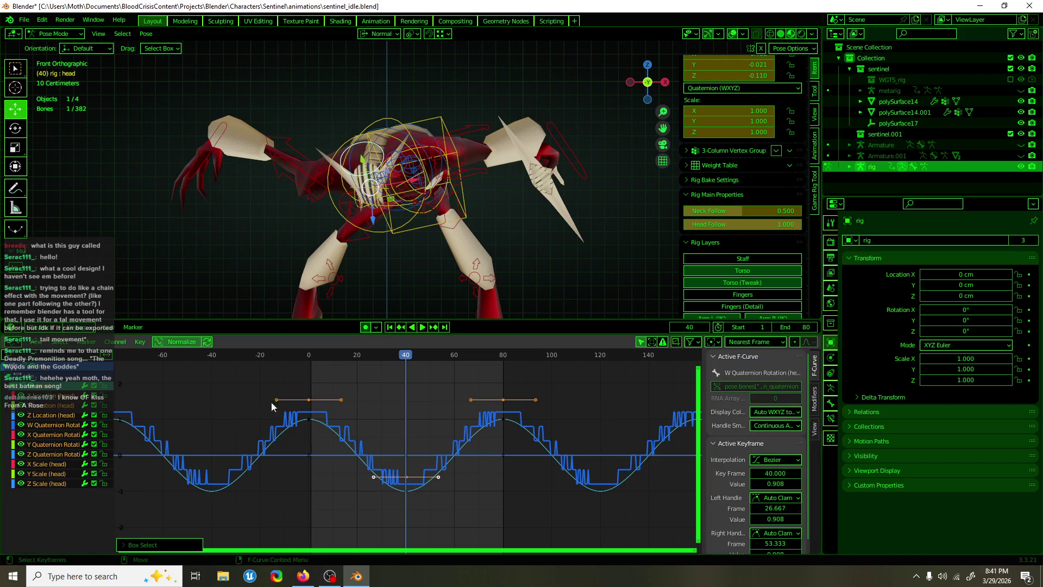
left_click(353, 408)
key("ctrl+z")
key("Delete")
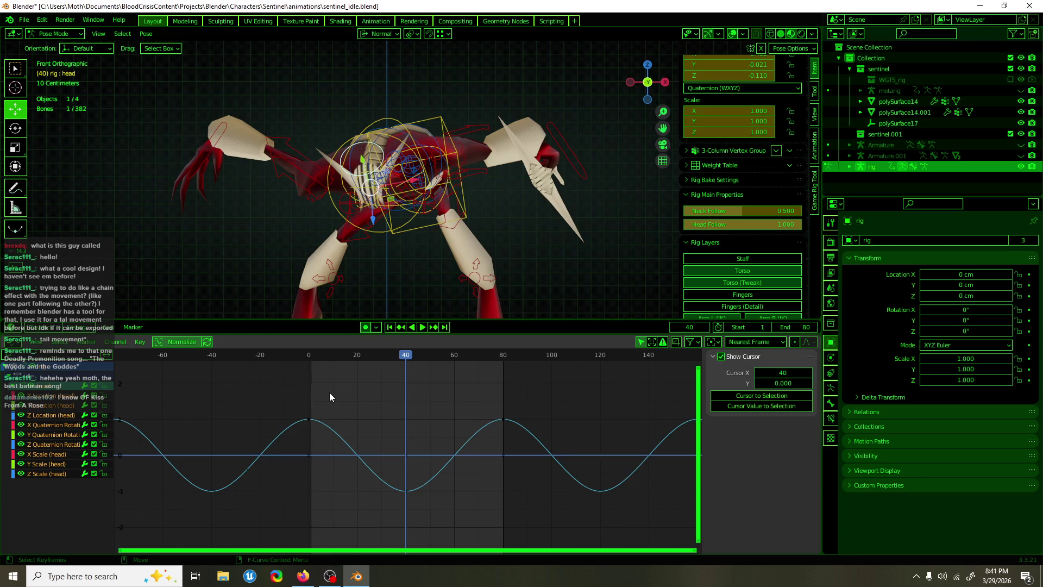
key("ctrl+z")
- Select the W and Y Quaternion Rotation curves, scrub the loop, and return to frame 40
left_click(387, 396)
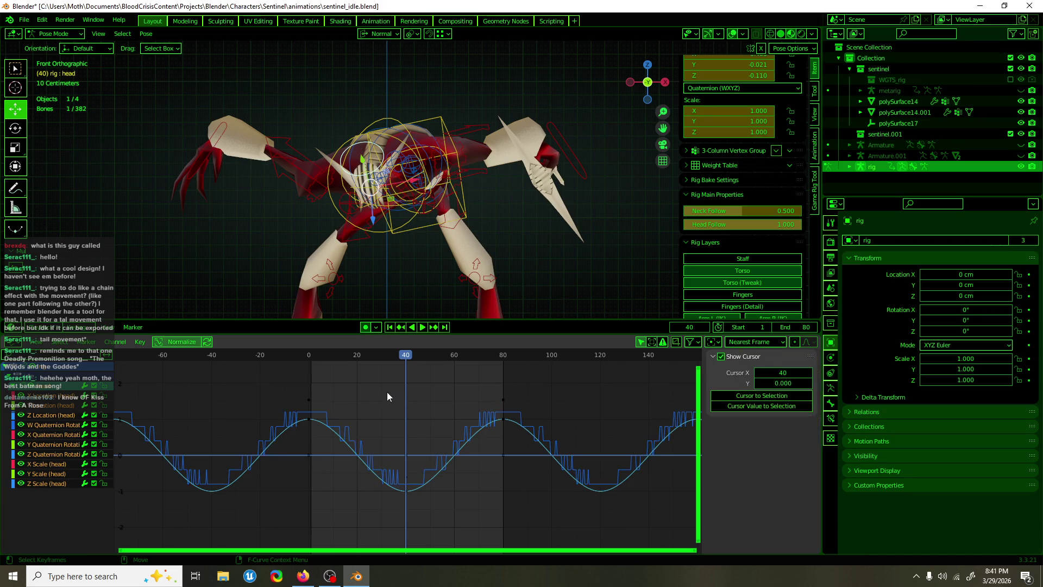
left_click(321, 415)
key("ctrl+z")
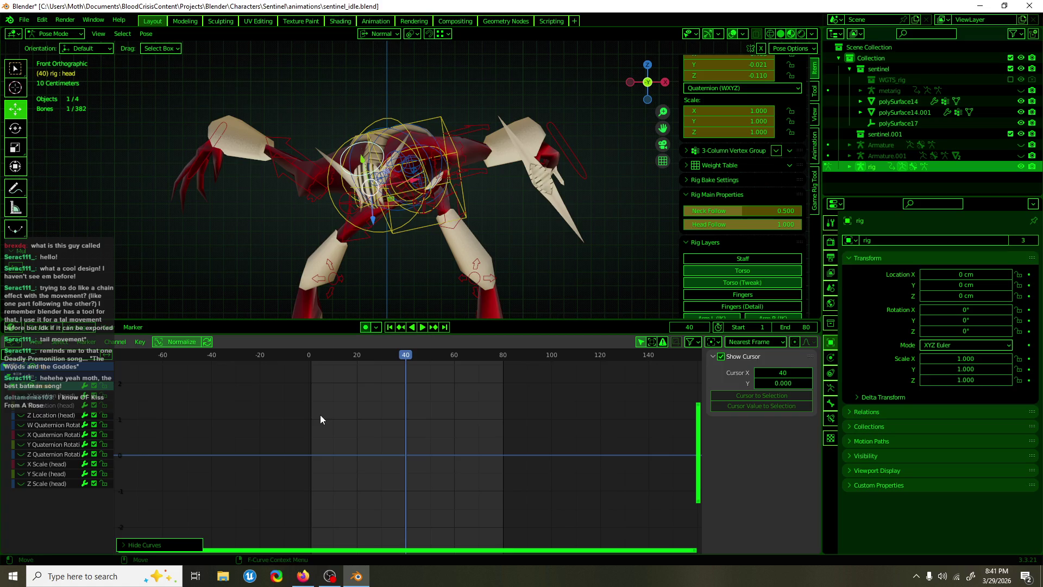
left_click(168, 443)
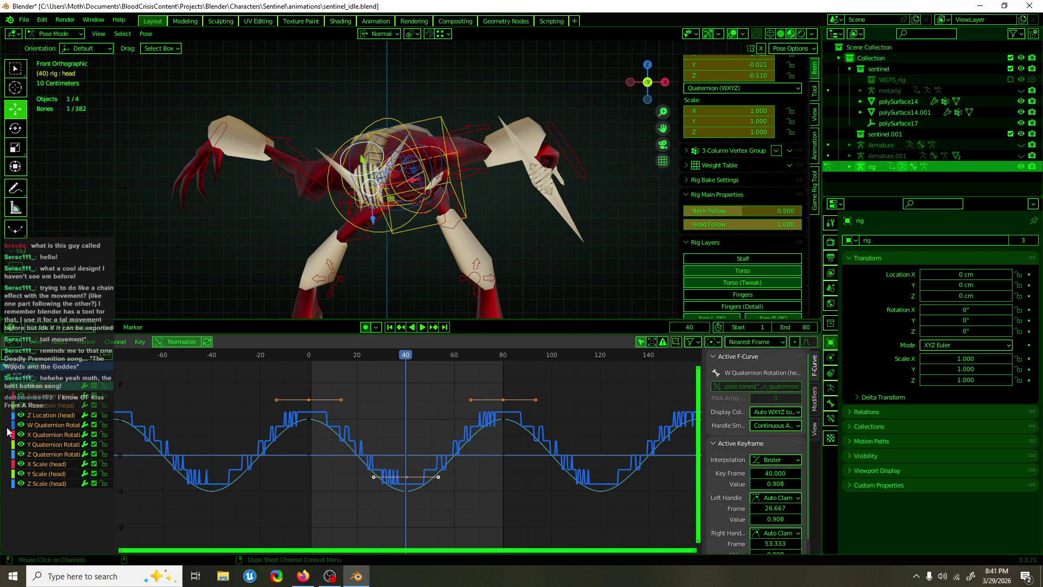
left_click(48, 438)
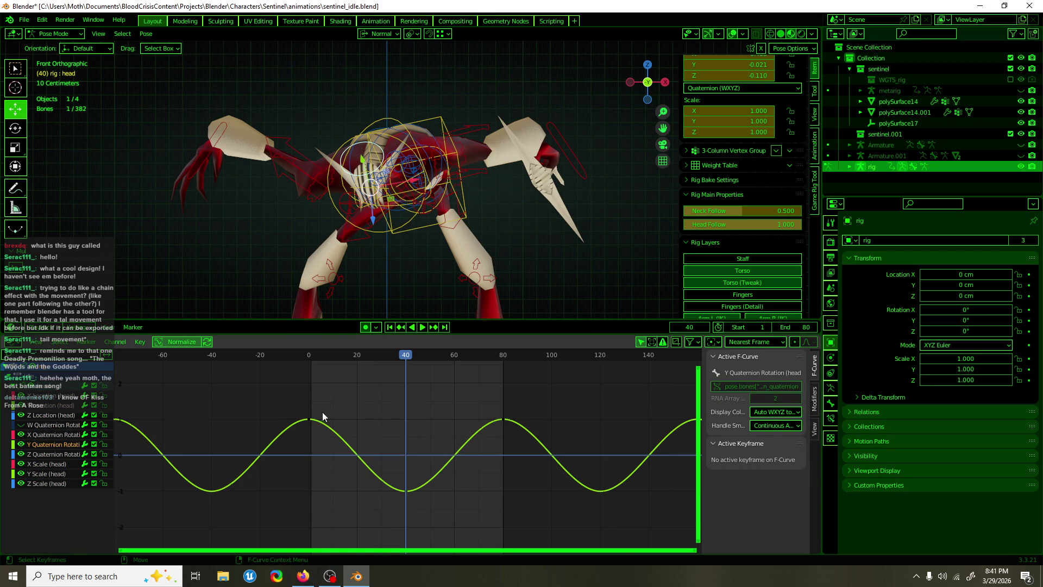
mouse_move(389, 361)
left_mouse_down()
mouse_move(373, 358)
mouse_move(464, 357)
mouse_move(437, 359)
left_mouse_up()
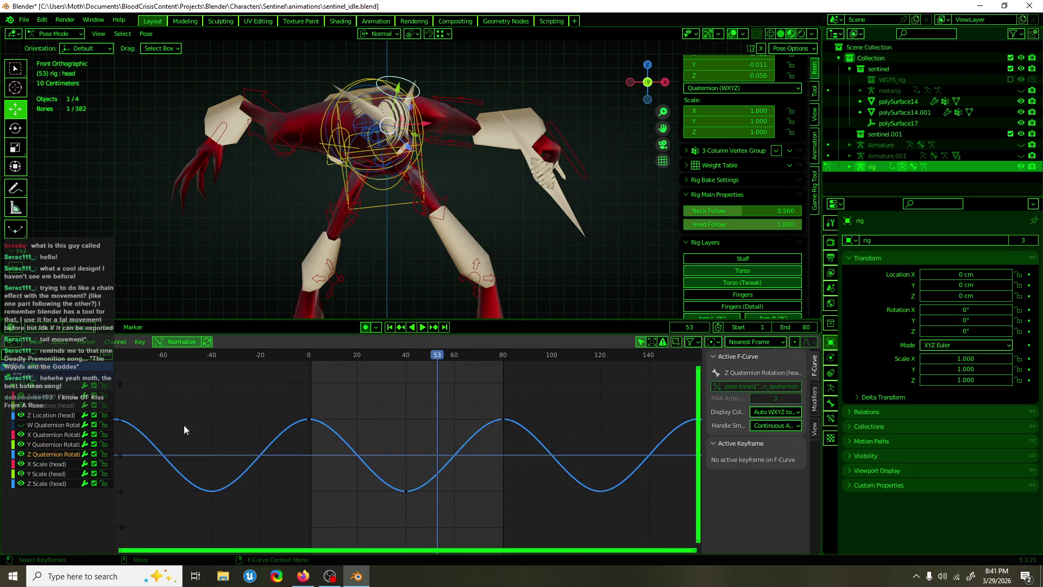
left_click_drag(422, 358, 406, 358)
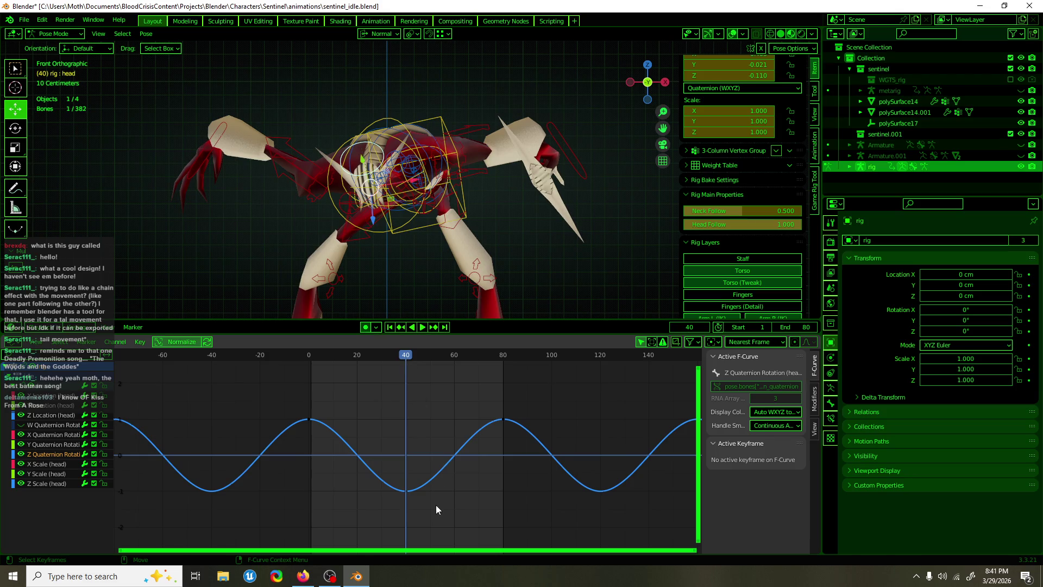
- Slide the whole Z Quaternion Rotation curve earlier along the time axis
left_click_drag(436, 504, 387, 477)
key("g")
right_click(384, 479)
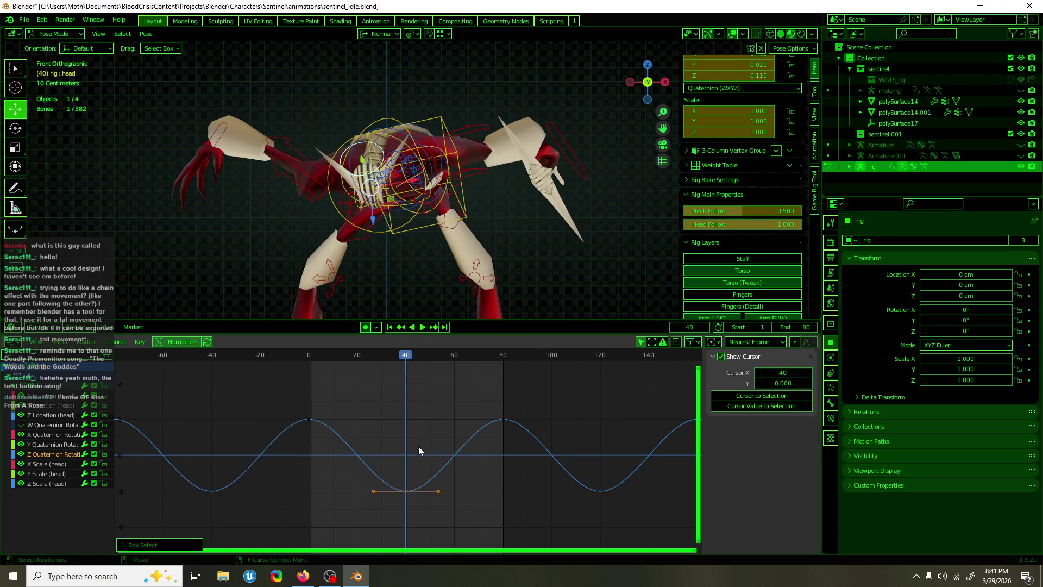
left_click(442, 470)
key("g")
key("x")
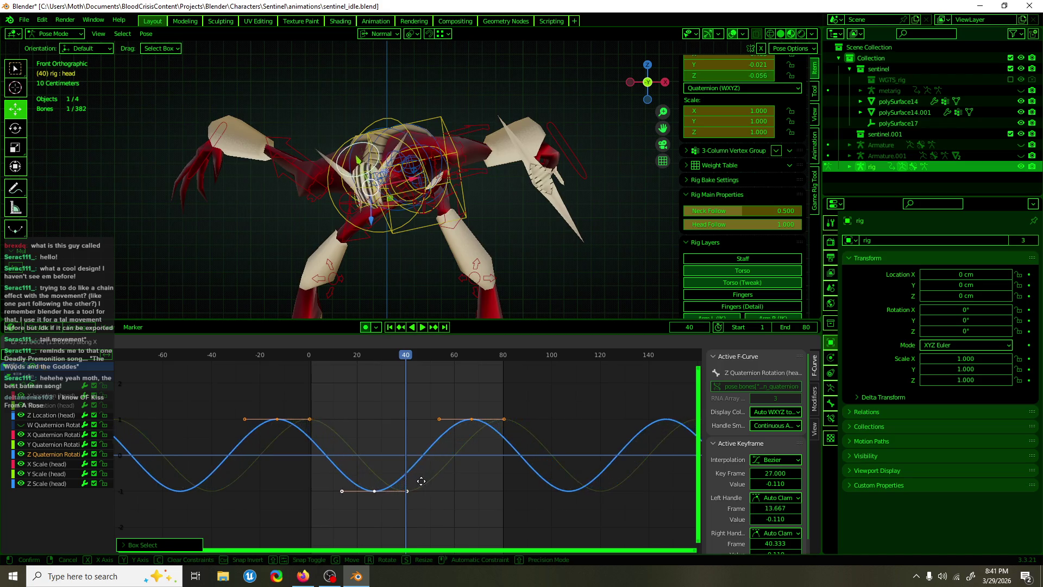
left_click(410, 485)
- Preview the offset and confirm the Z curve's new amplitude
mouse_move(407, 357)
left_mouse_down()
mouse_move(361, 357)
mouse_move(492, 354)
mouse_move(459, 354)
left_mouse_up()
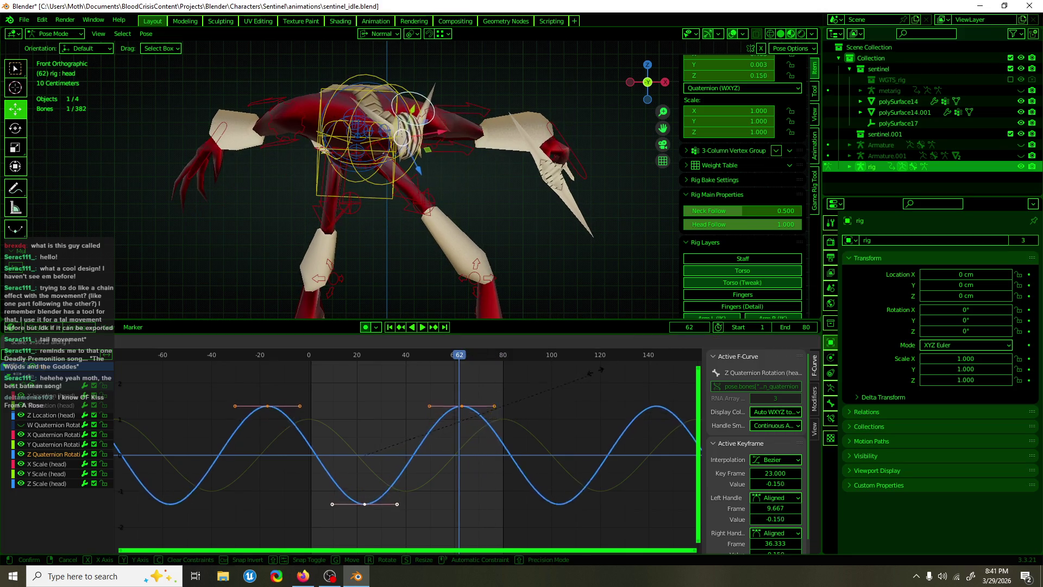
mouse_move(577, 408)
left_click(416, 470)
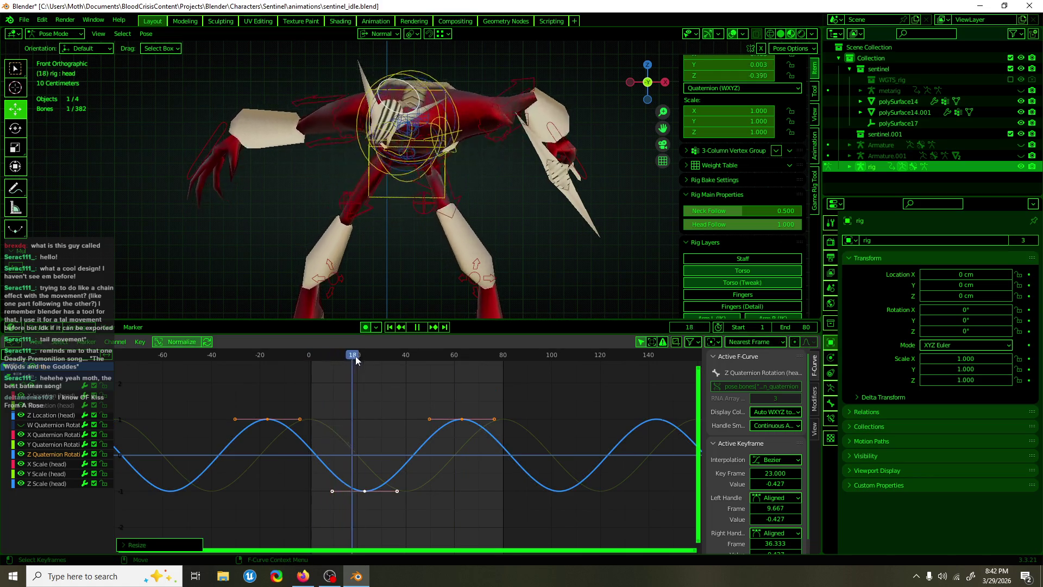
key("space")
- Retime the Z rotation keys so the low key sits at frame 32, then play the loop
left_click_drag(490, 409, 471, 441)
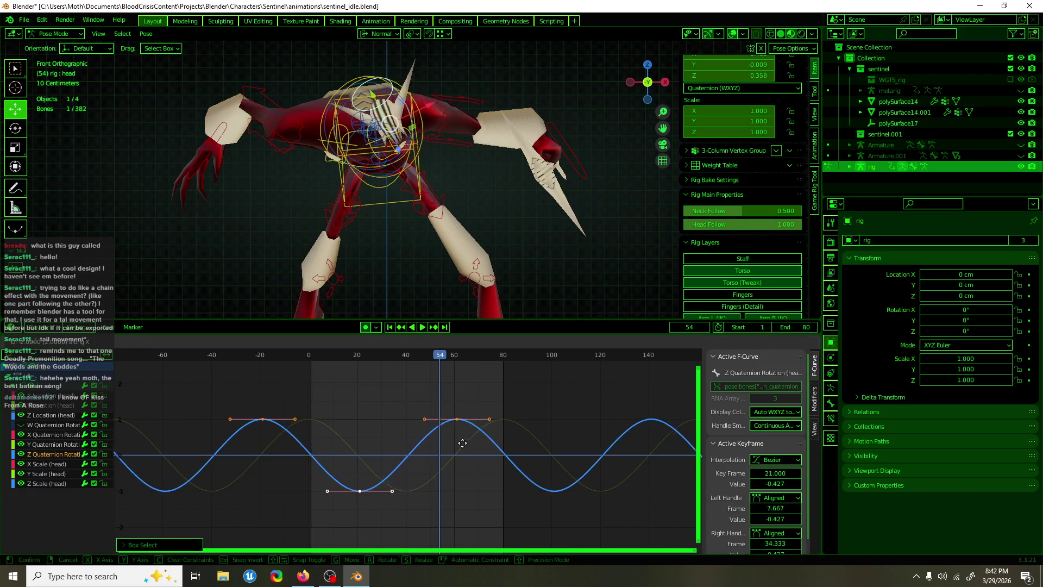
left_click(454, 443)
mouse_move(438, 355)
left_mouse_down()
mouse_move(361, 356)
mouse_move(416, 361)
left_mouse_up()
key("space")
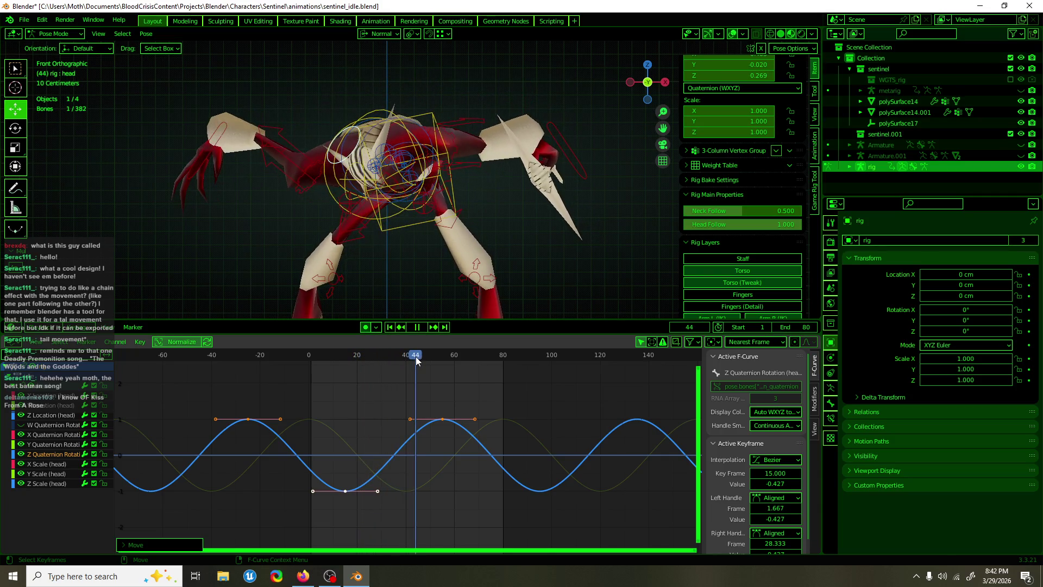
left_click(516, 384)
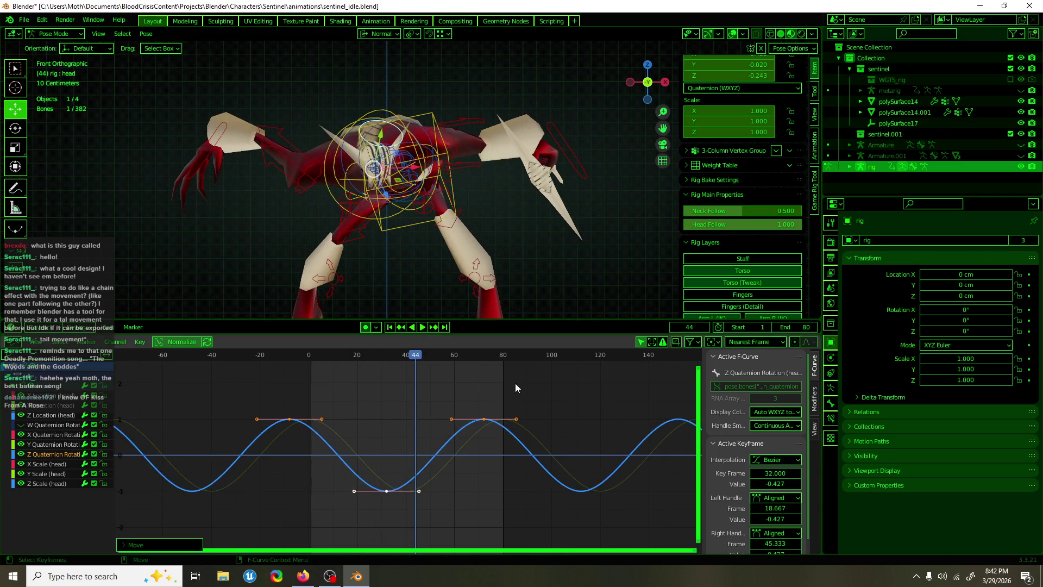
key("space")
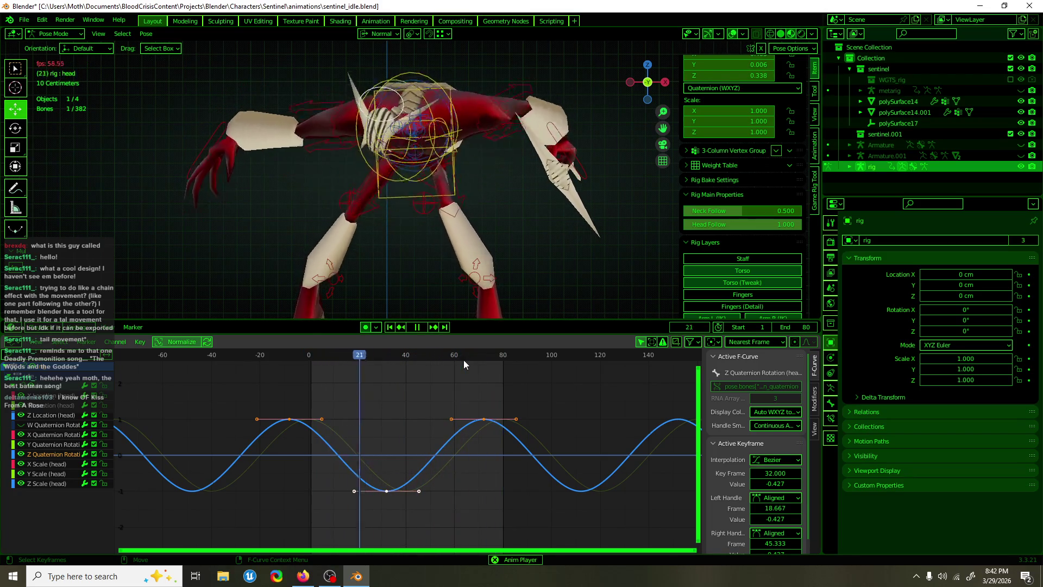
- Watch the looping head from side angles with overlays hidden, then restore overlays and stop
left_click(731, 34)
mouse_move(514, 246)
middle_mouse_down()
mouse_move(402, 249)
mouse_move(496, 242)
middle_mouse_up()
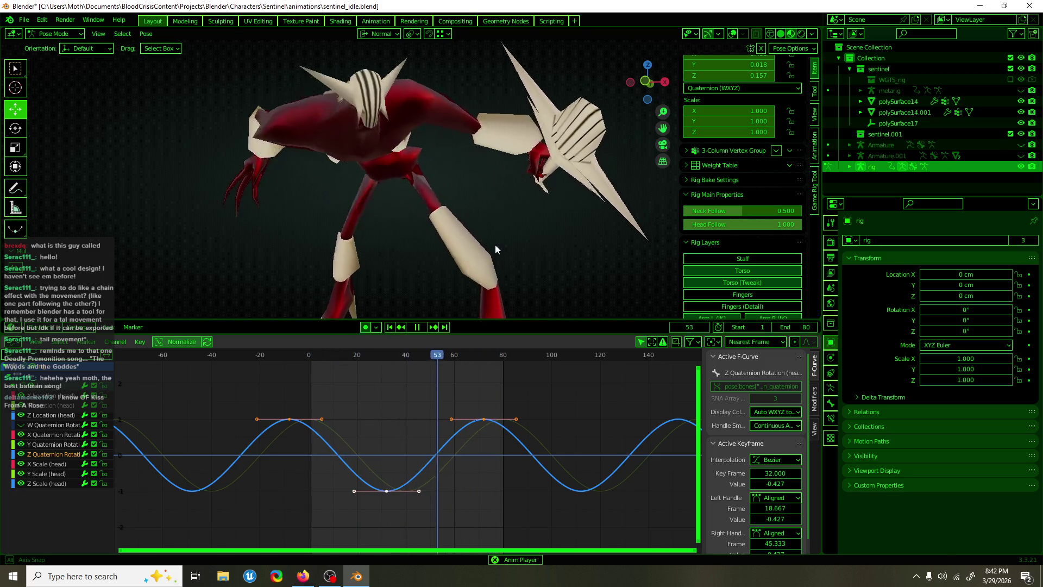
mouse_move(495, 246)
middle_mouse_down()
mouse_move(573, 243)
mouse_move(523, 262)
mouse_move(600, 265)
mouse_move(460, 273)
middle_mouse_up()
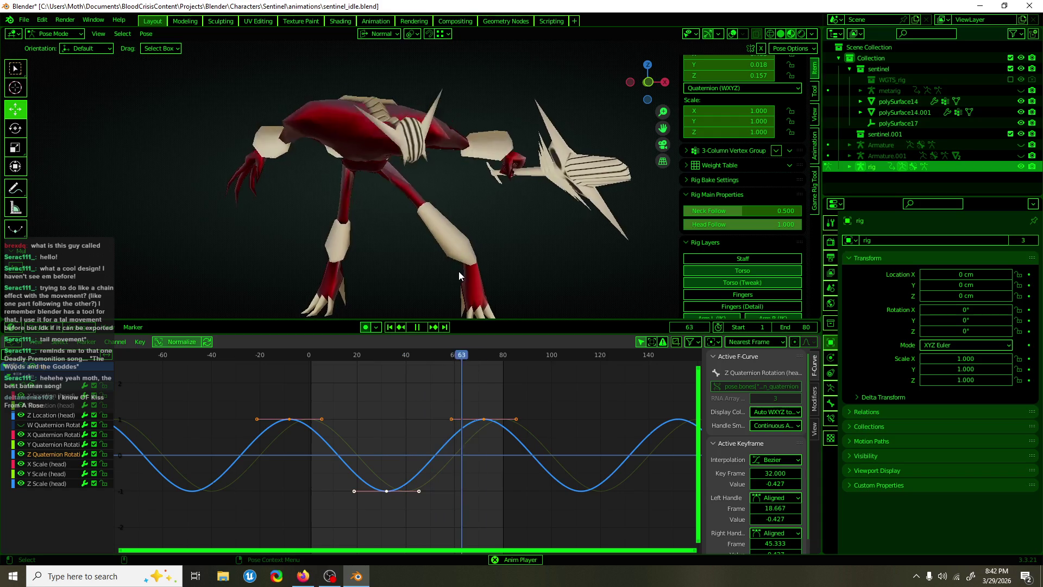
left_click(756, 34)
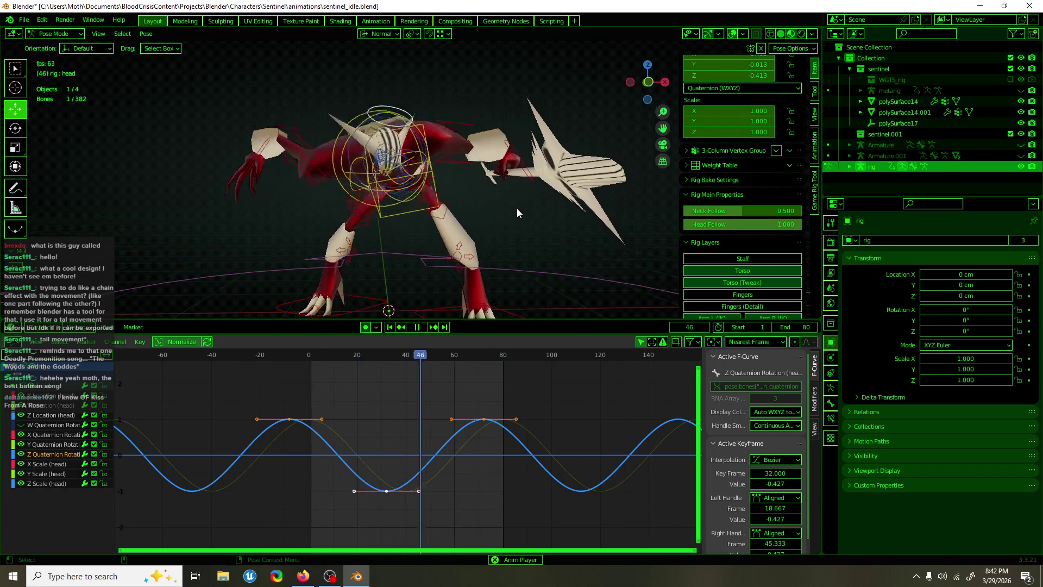
key("space")
- Select the spine_fk.003 bone and go to frame 0
left_click(355, 86)
mouse_move(356, 86)
middle_mouse_down()
mouse_move(410, 112)
mouse_move(380, 125)
middle_mouse_up()
left_click(406, 109)
key("space")
left_click(308, 358)
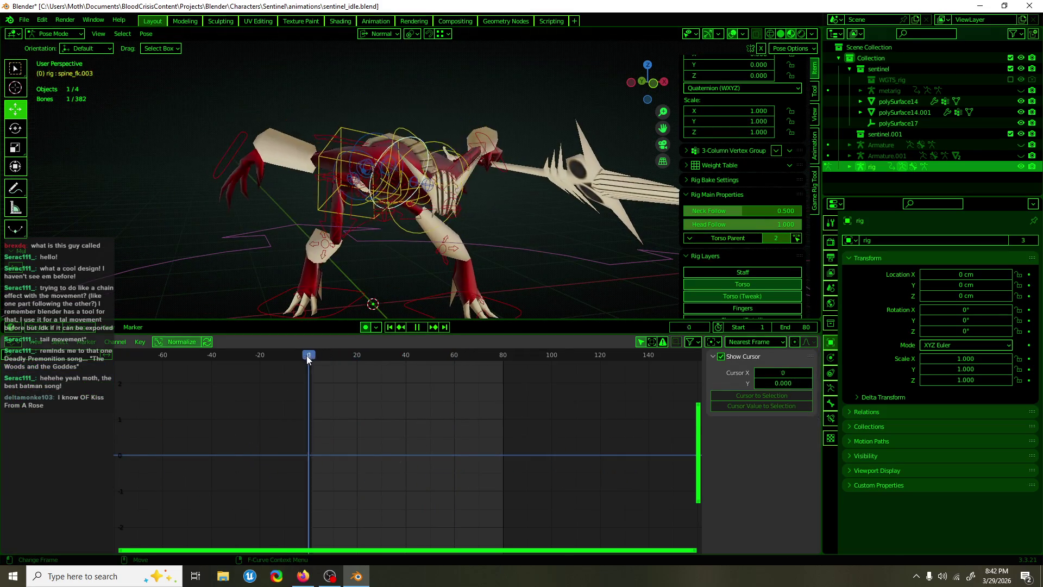
key("space")
- Rotate spine_fk.003 about 21° for the starting pose
middle_click_drag(413, 190, 434, 178)
key("shift+space")
key("r")
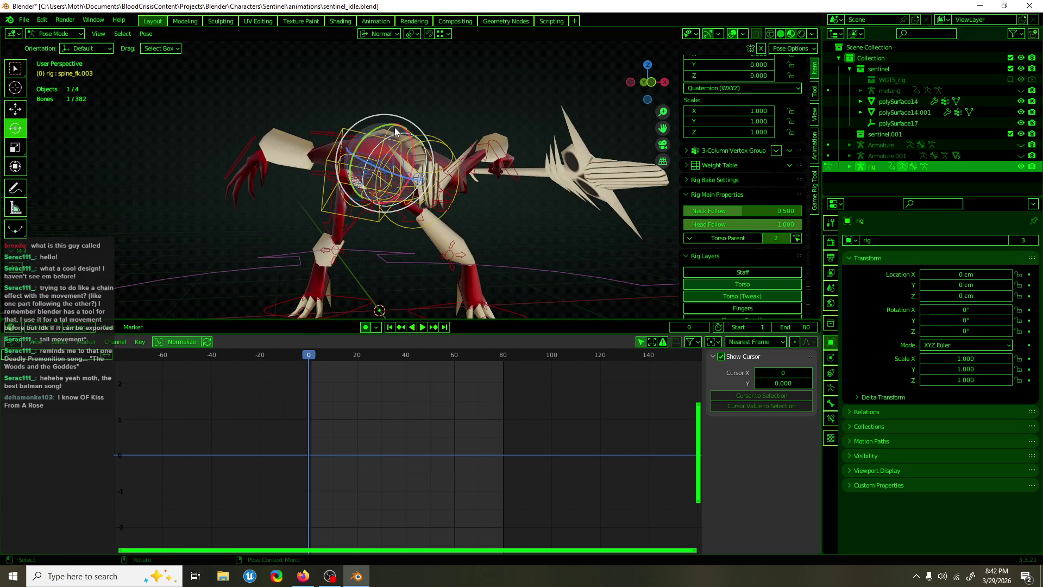
left_click_drag(383, 123, 413, 136)
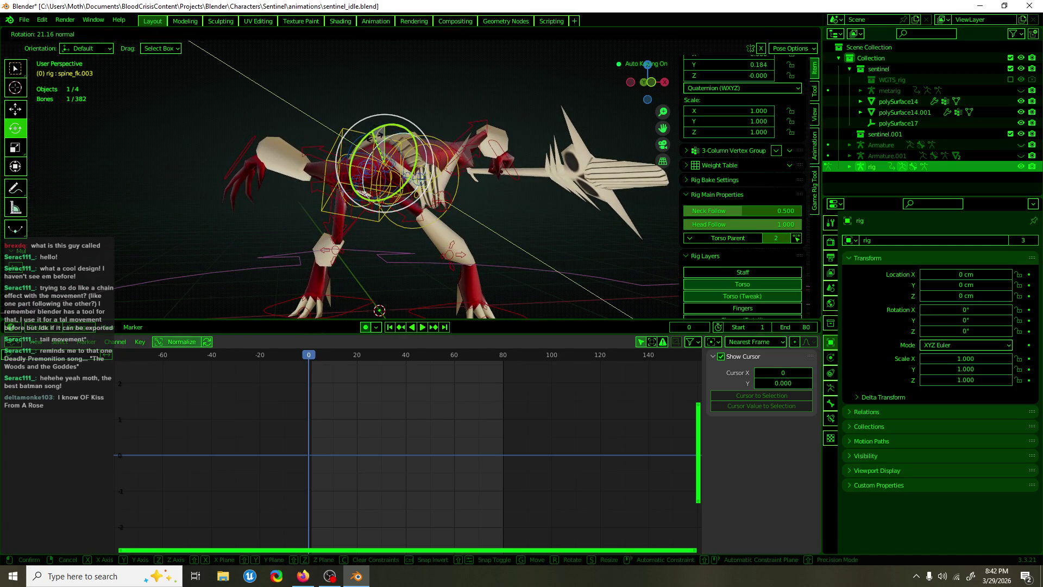
left_click(389, 354)
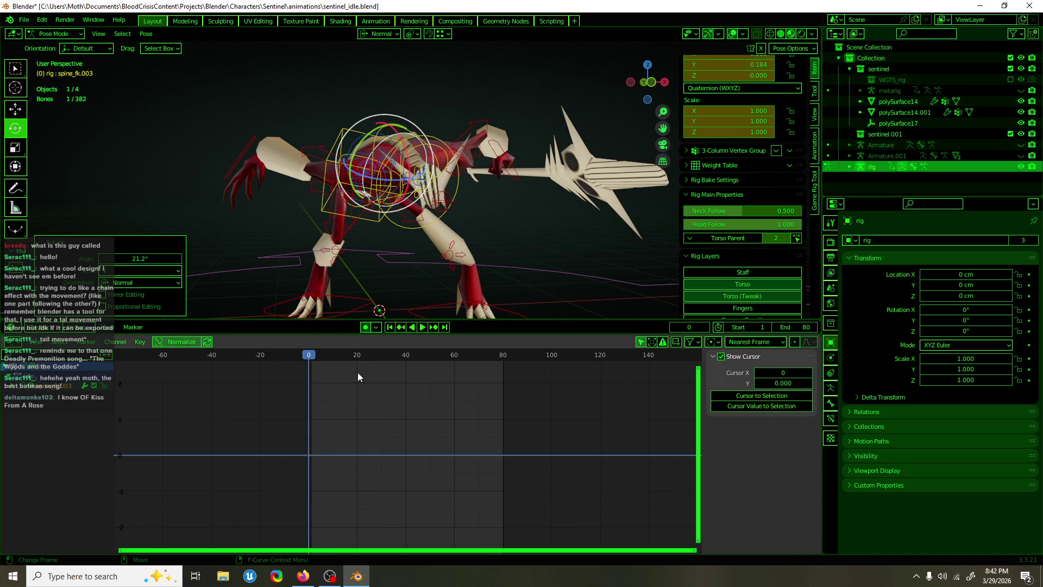
- Paste the mirrored spine pose at frame 40 and make its curves cyclic
left_click(503, 354)
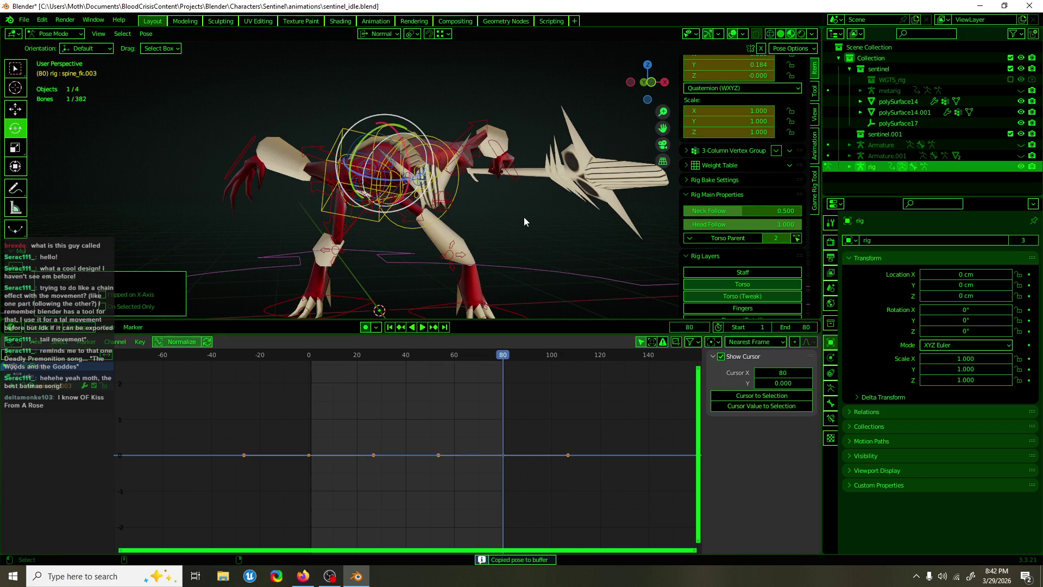
left_click_drag(435, 356, 405, 360)
key("ctrl+shift+v")
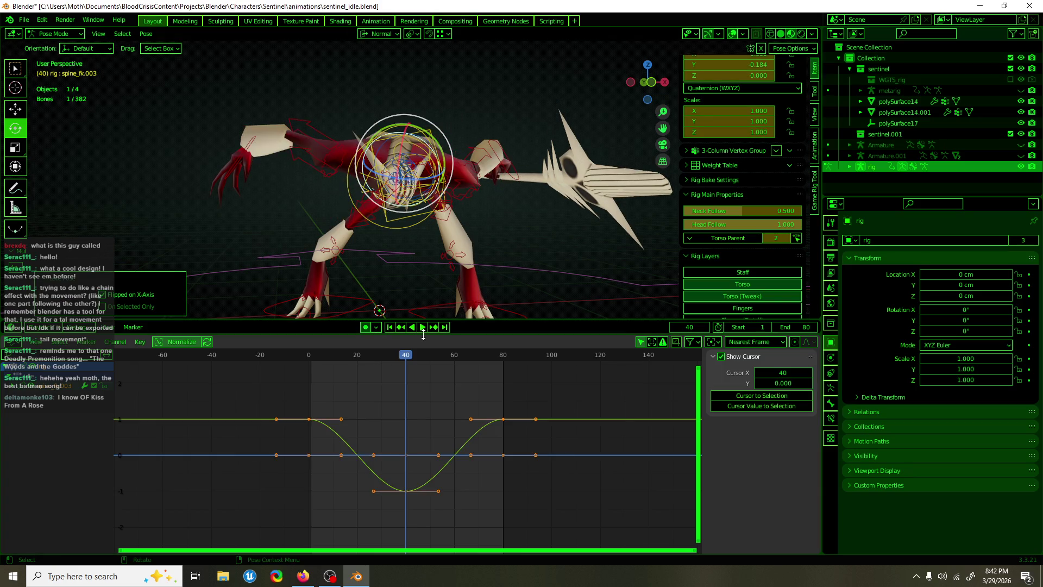
key("F3")
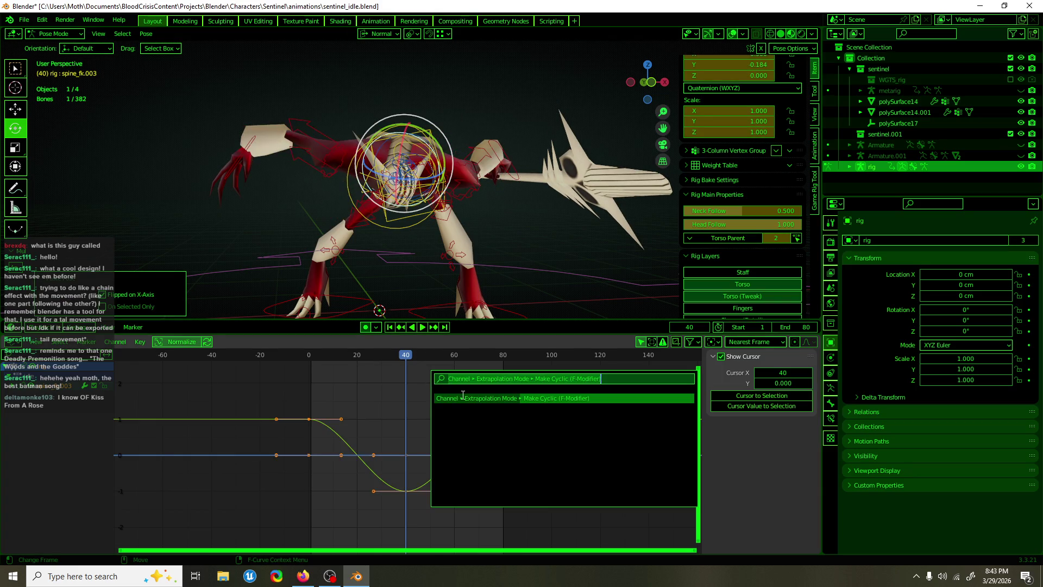
key("Return")
mouse_move(399, 359)
left_mouse_down()
mouse_move(362, 359)
mouse_move(423, 354)
left_mouse_up()
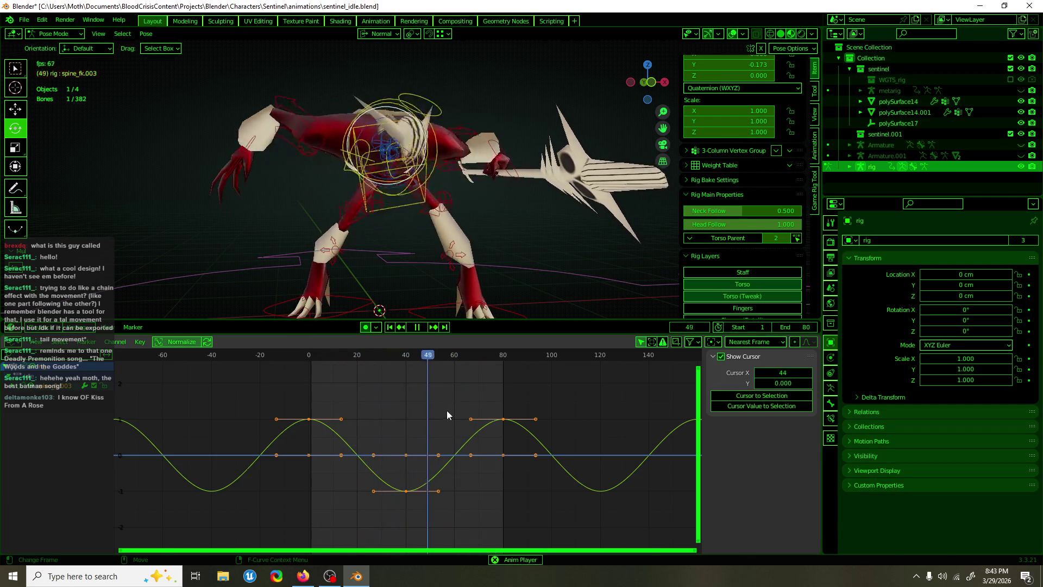
- Scale down the spine_fk.003 Y rotation keys and slide them later, low key at frame 45
left_click_drag(446, 409, 380, 505)
key("s")
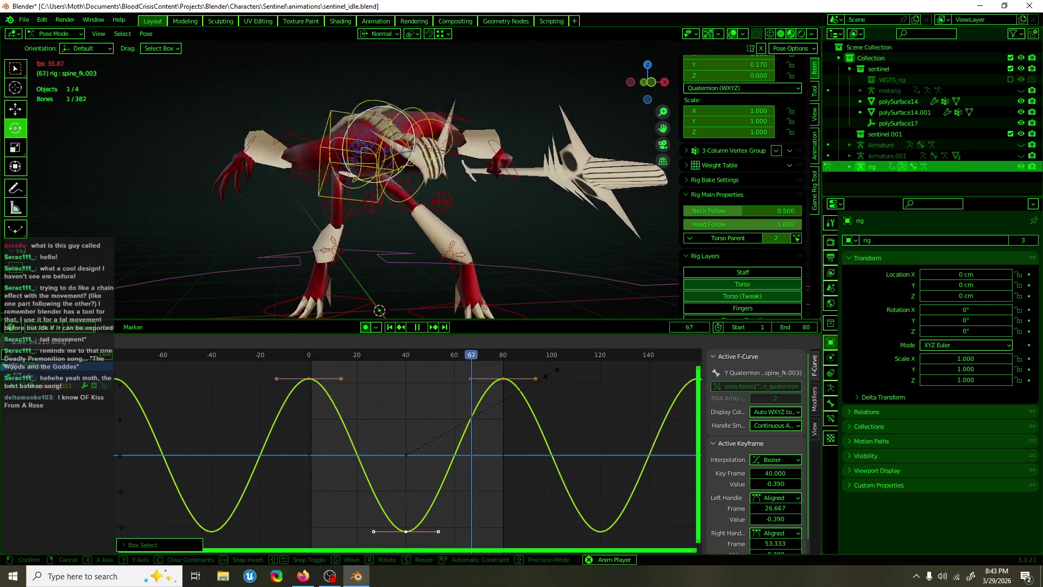
left_click(543, 380)
key("g")
key("x")
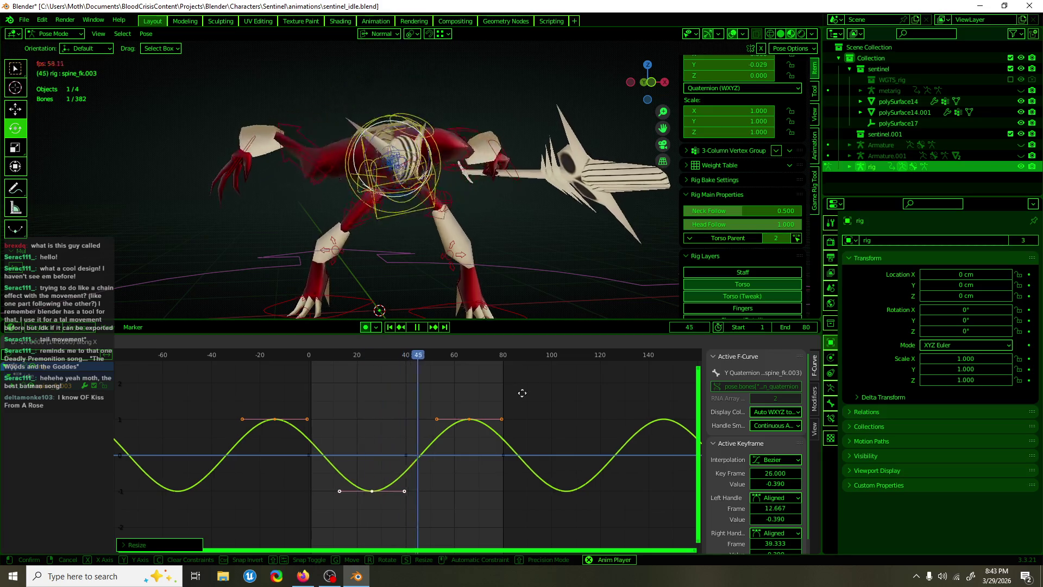
left_click(559, 388)
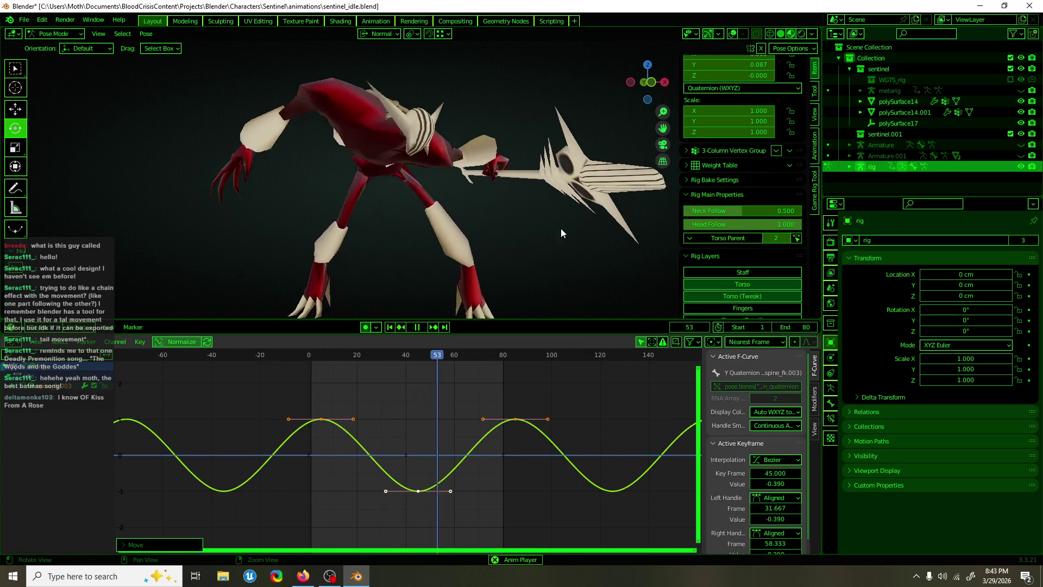
middle_click_drag(513, 234, 628, 219)
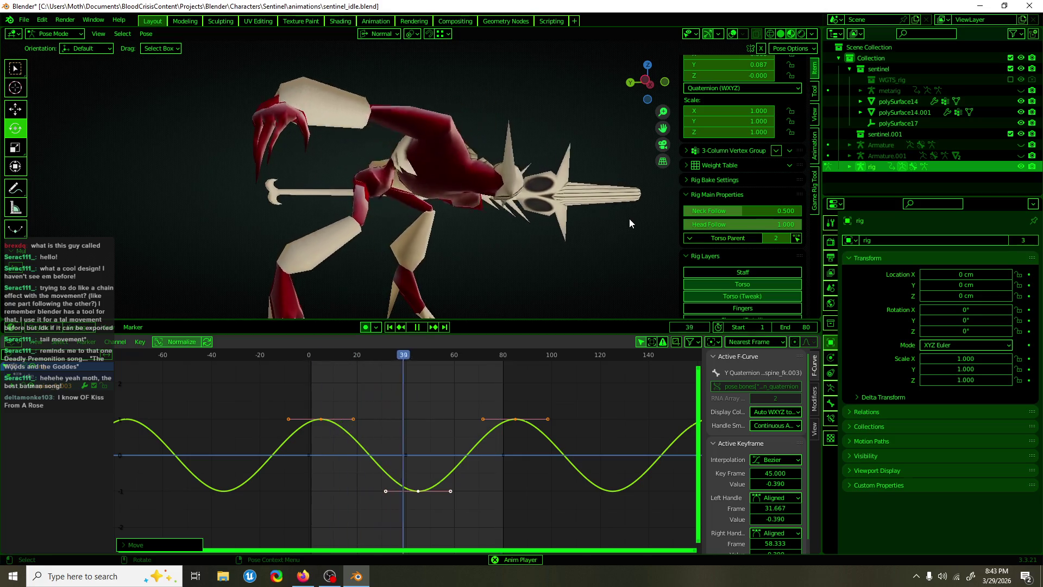
left_click(733, 38)
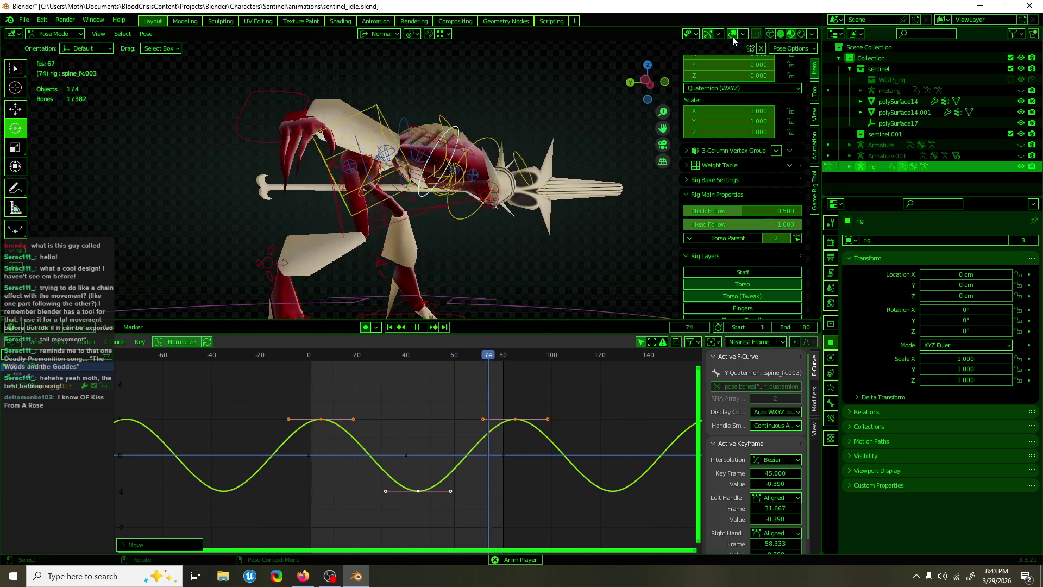
mouse_move(563, 214)
middle_mouse_down()
mouse_move(505, 226)
mouse_move(354, 188)
middle_mouse_up()
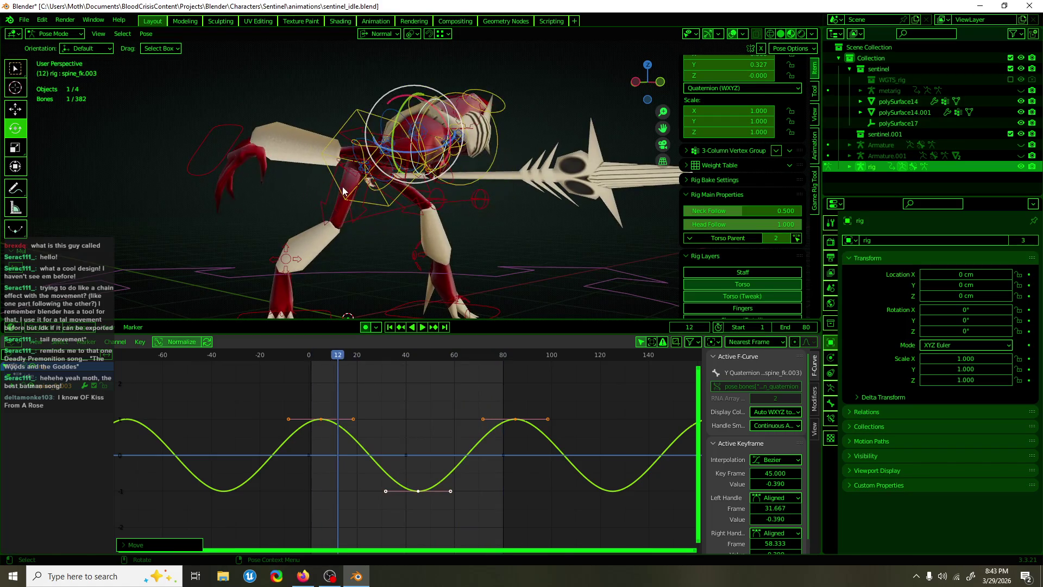
- Lower the torso's X Quaternion Rotation keys to 0.250 and play back the smaller swing
left_click(341, 191)
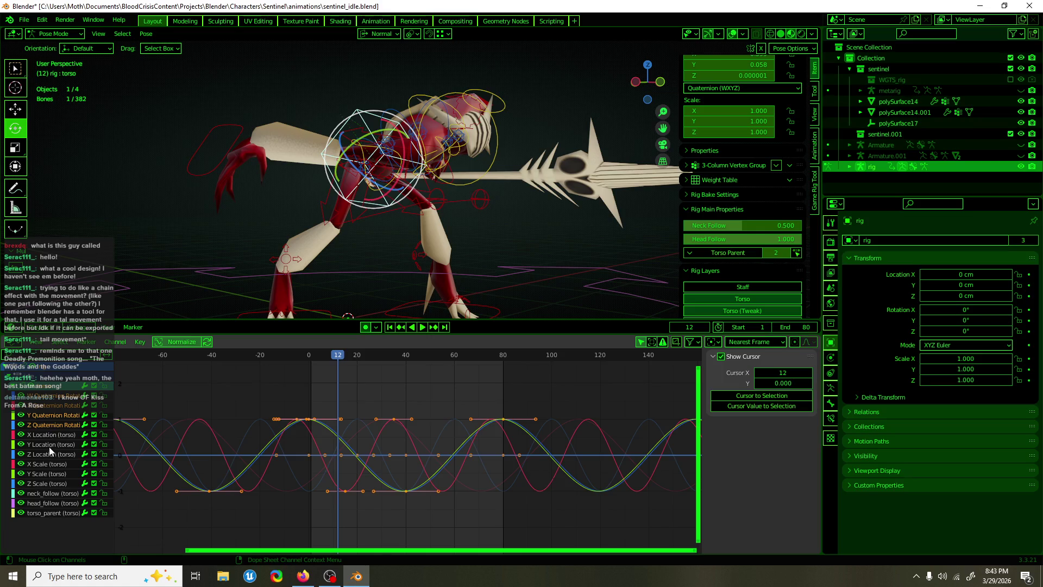
left_click(80, 407)
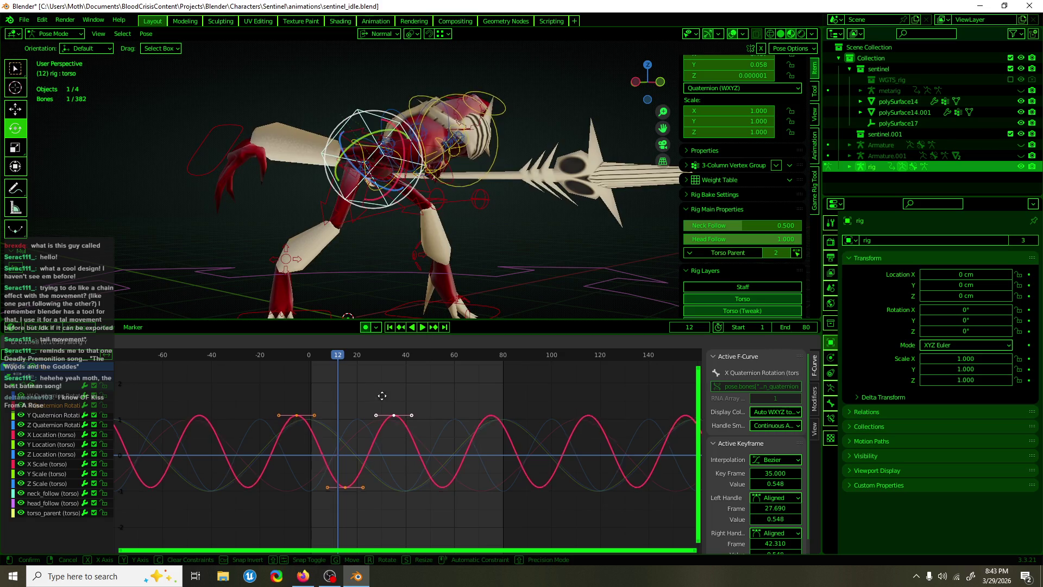
key("y")
left_click(389, 540)
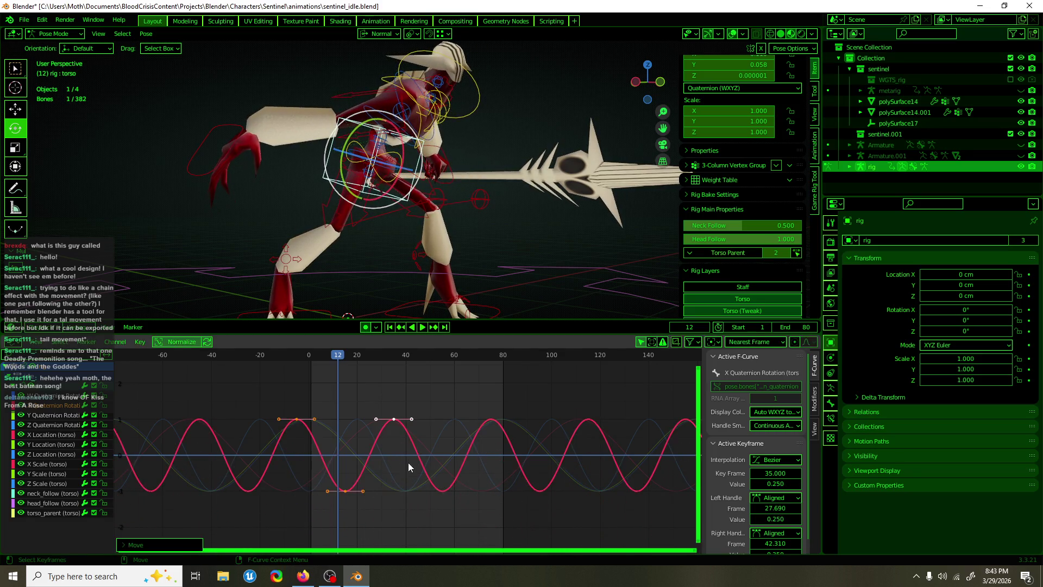
scroll(409, 458, "down", 1)
key("space")
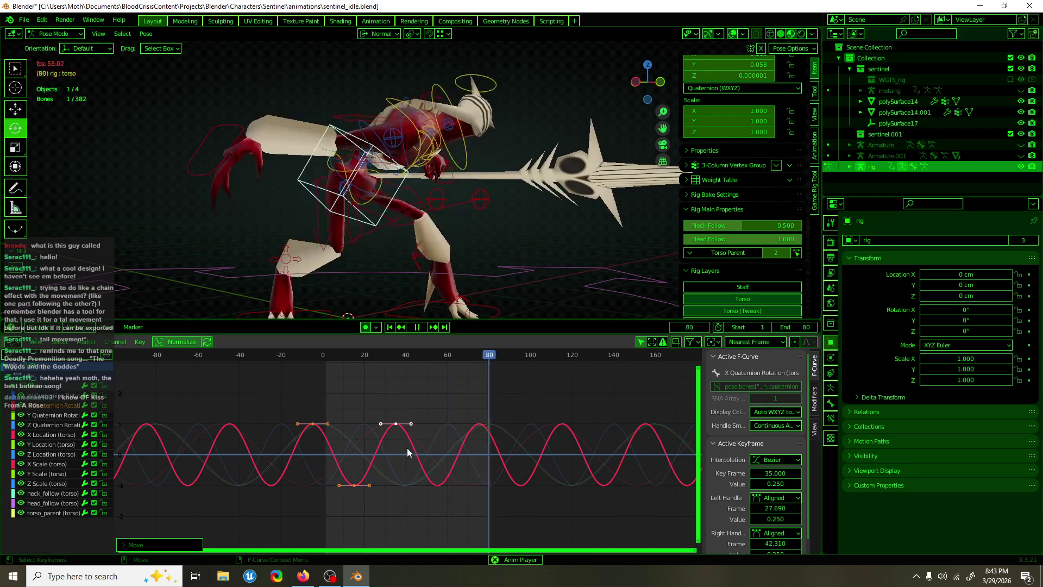
mouse_move(467, 255)
middle_mouse_down()
mouse_move(496, 262)
mouse_move(447, 265)
mouse_move(512, 252)
mouse_move(579, 274)
middle_mouse_up()
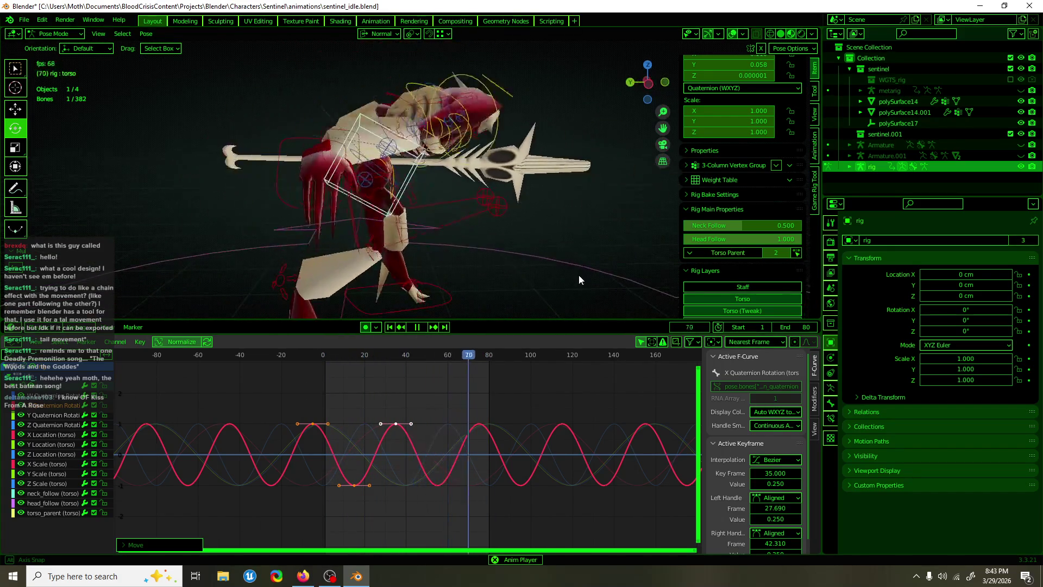
key("space")
- Move the head's X Quaternion Rotation key at frame 40 to -0.226 and play to check
left_click(512, 61)
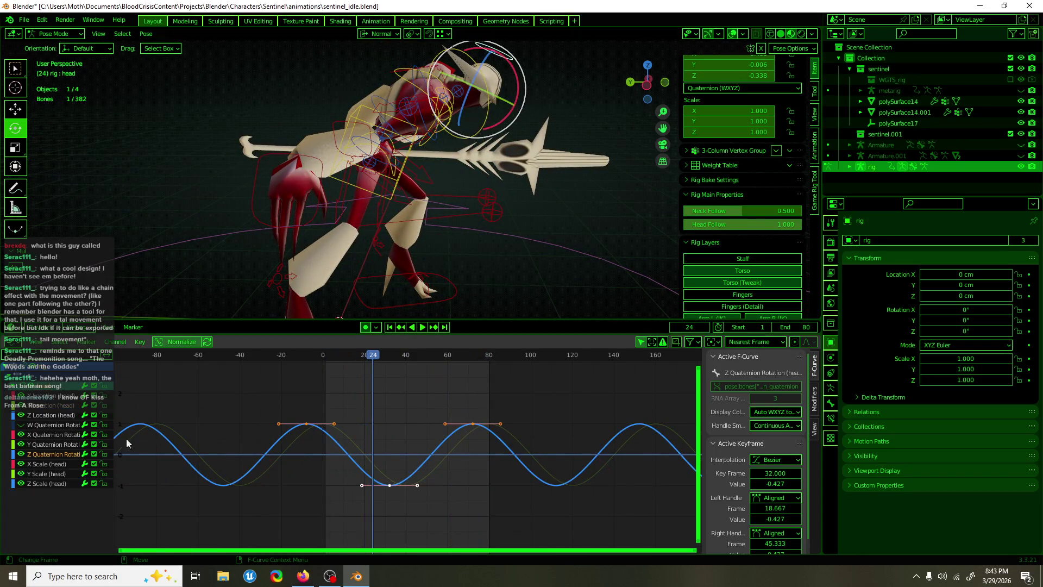
left_click(50, 435)
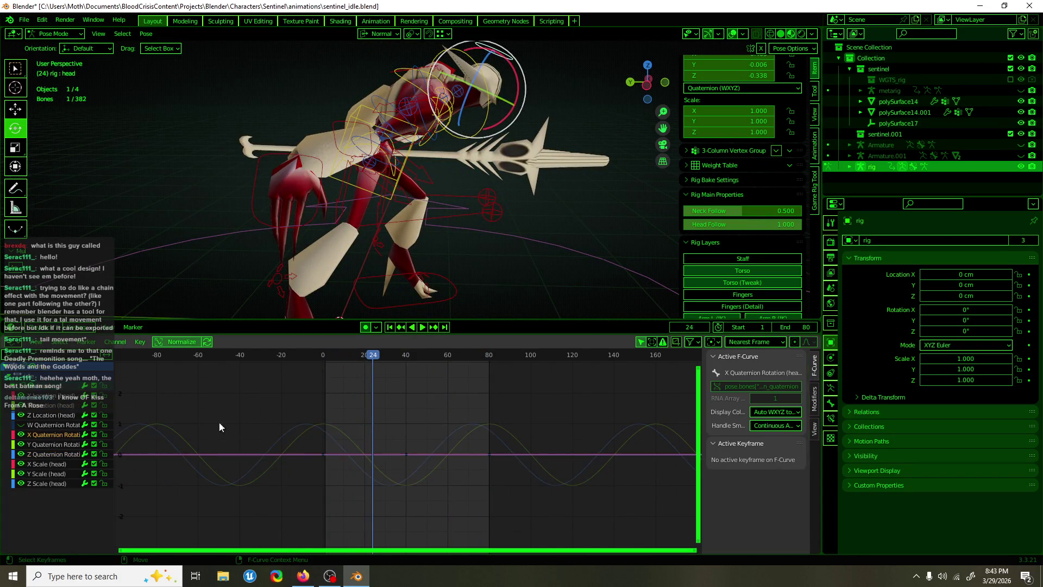
left_click(393, 429)
key("g")
key("y")
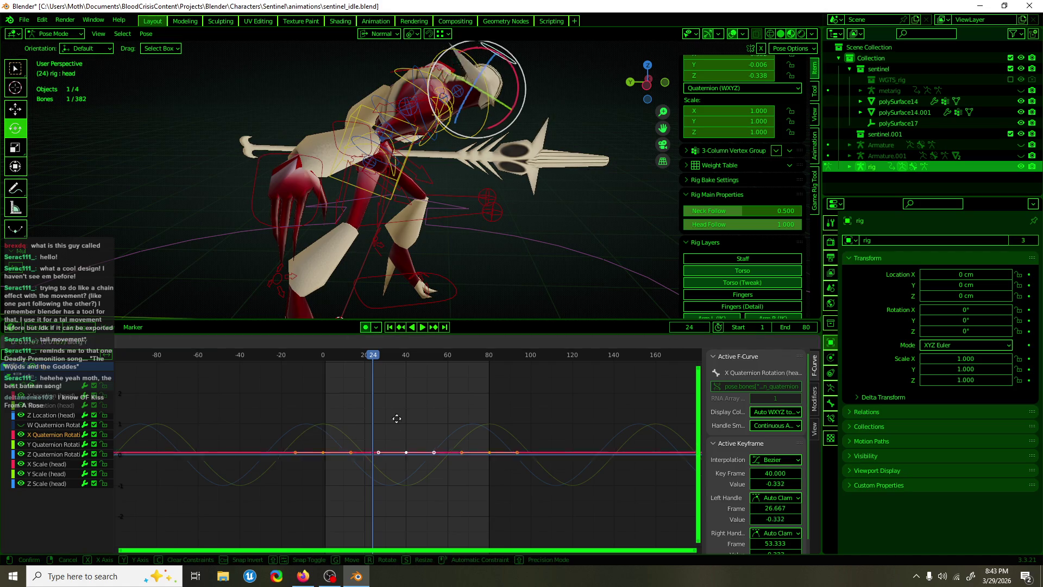
left_click(395, 423)
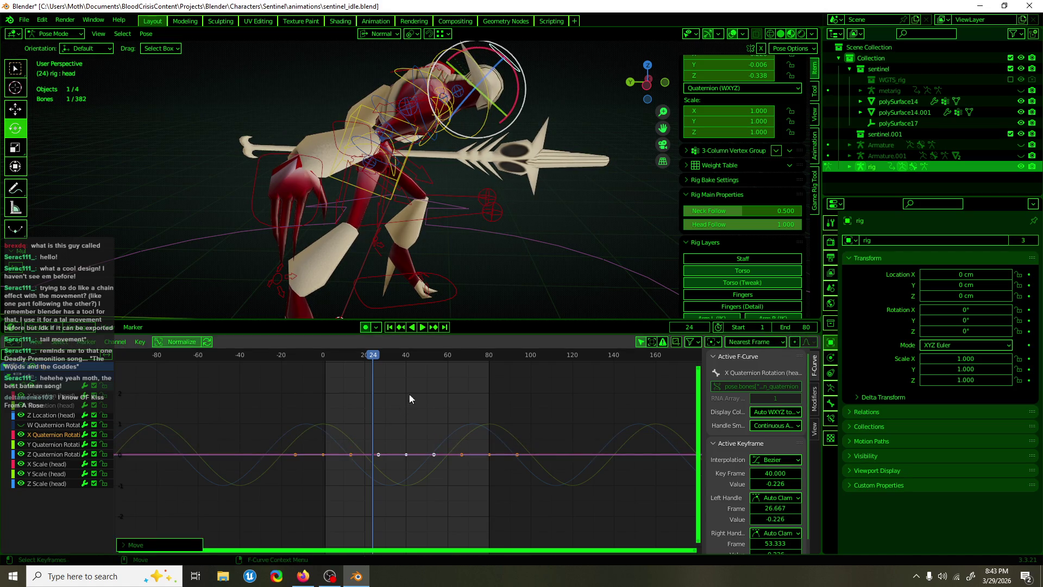
key("space")
middle_click_drag(454, 270, 383, 270)
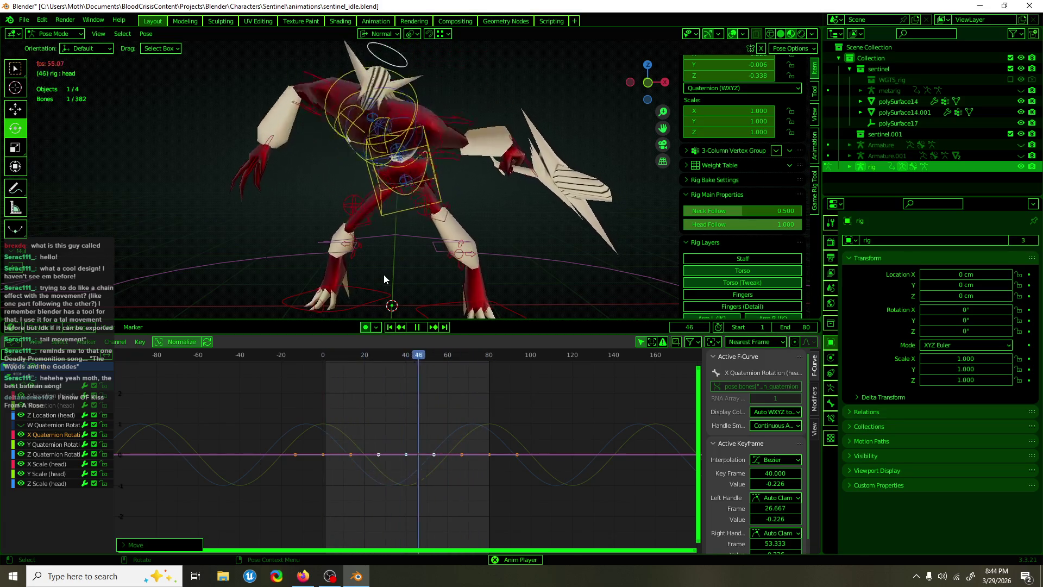
- Reselect the torso control, stop playback, and show its Z Location curve
left_click(384, 190)
key("space")
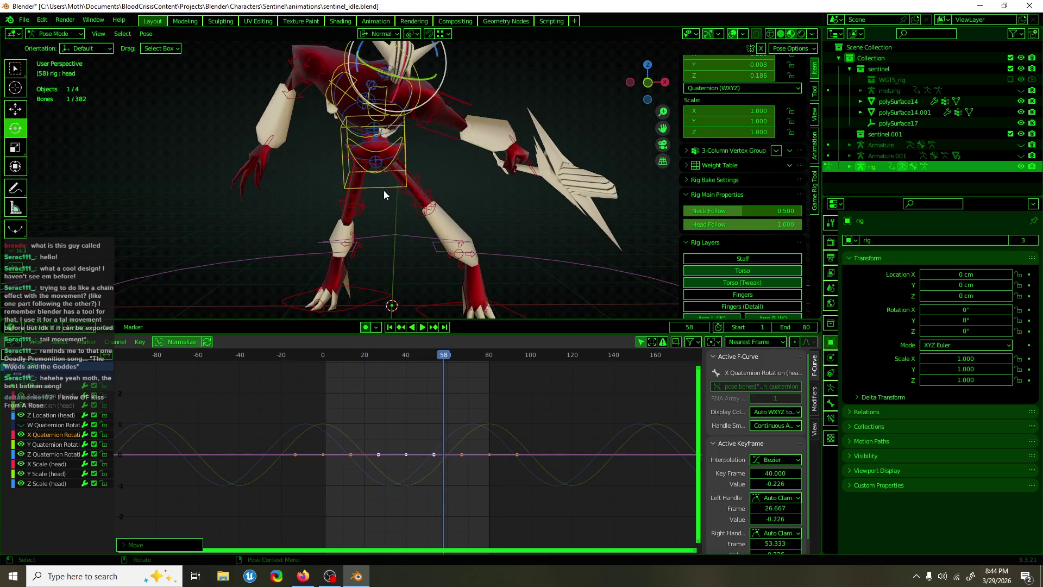
left_click(49, 422)
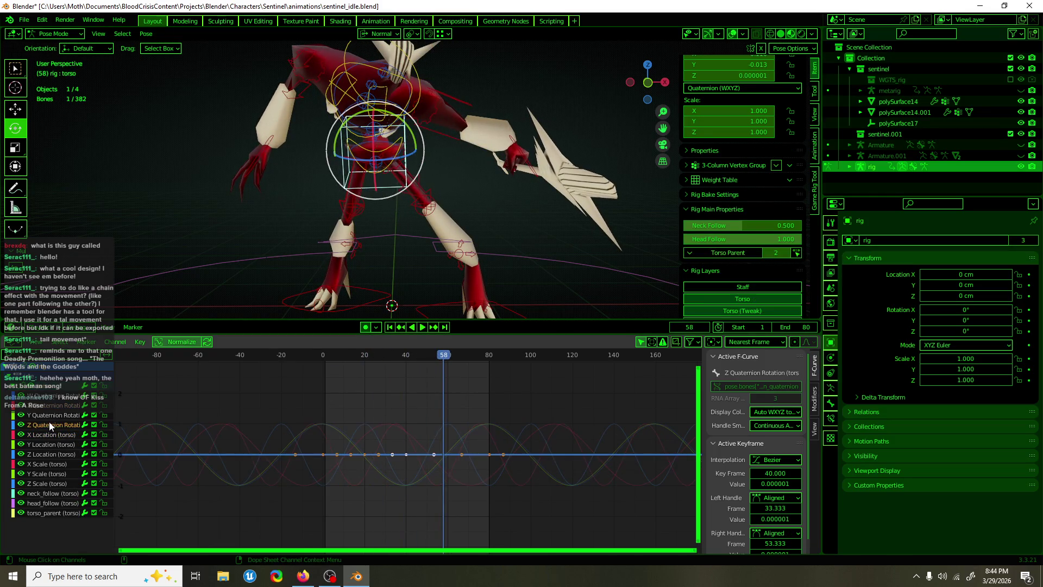
- Lower the torso's Z Location wave to about -83.7 cm and preview it
left_click(54, 454)
left_click_drag(344, 441, 375, 441)
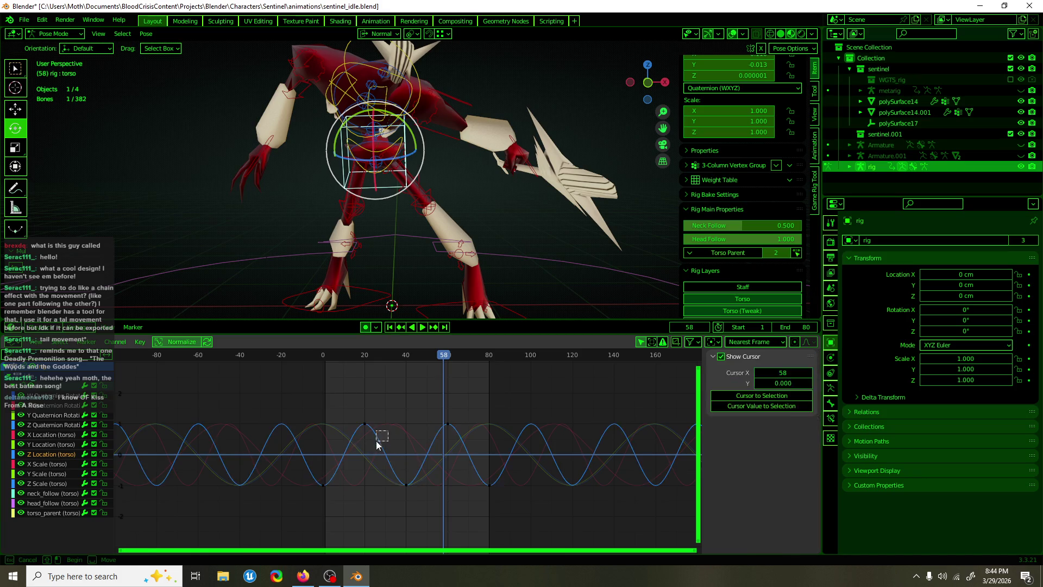
key("g")
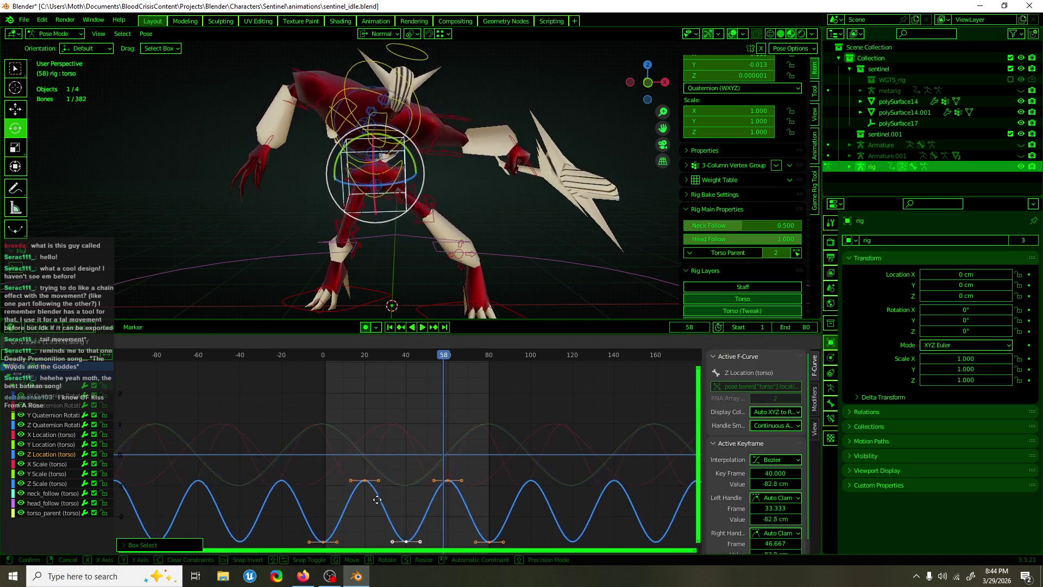
left_click(377, 494)
key("space")
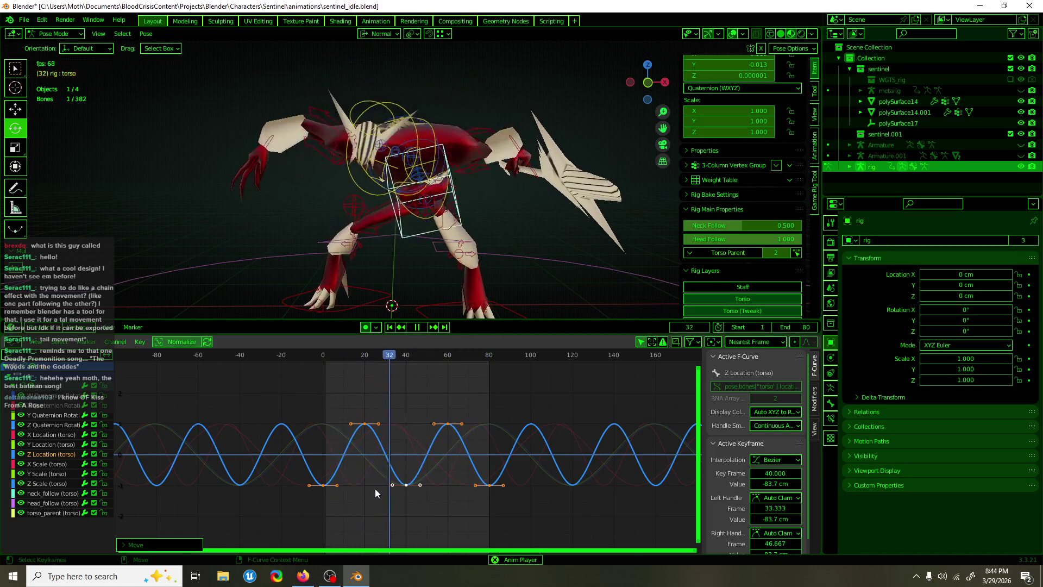
- Shift the torso's X Location keys two frames earlier, peak at frame 33, 29.6 cm
left_click(46, 435)
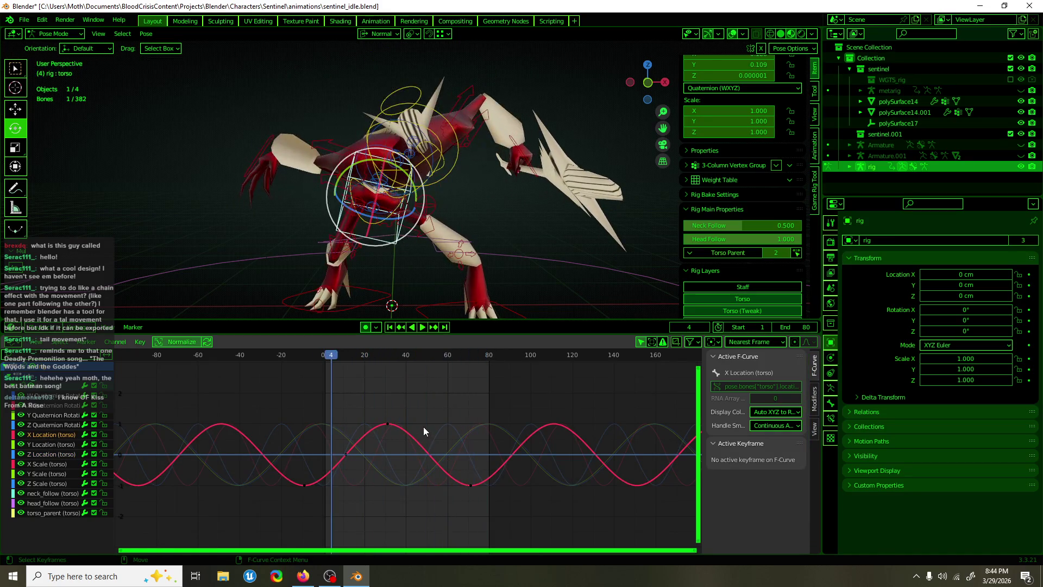
left_click_drag(424, 431, 408, 438)
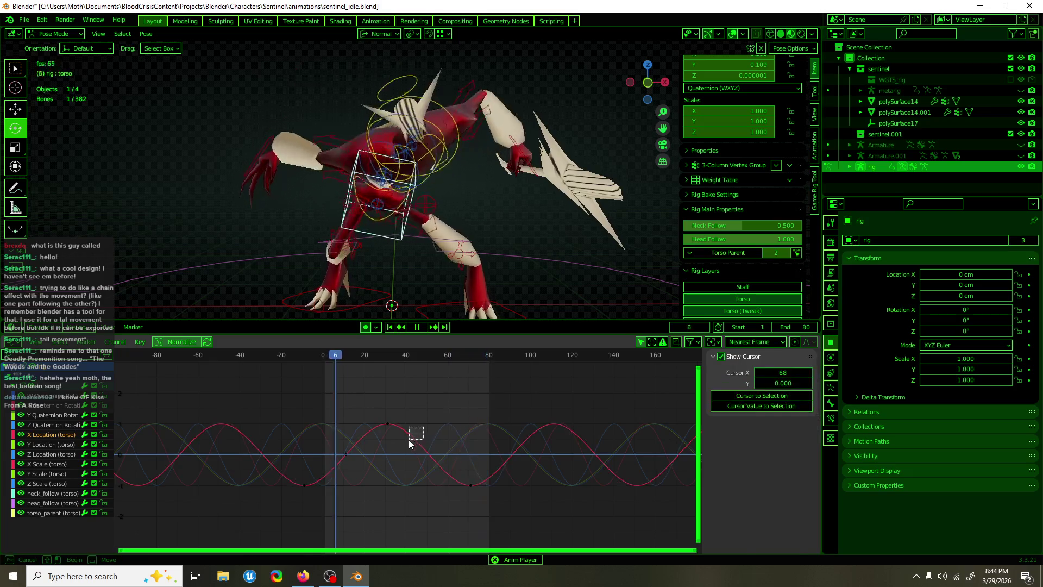
key("g")
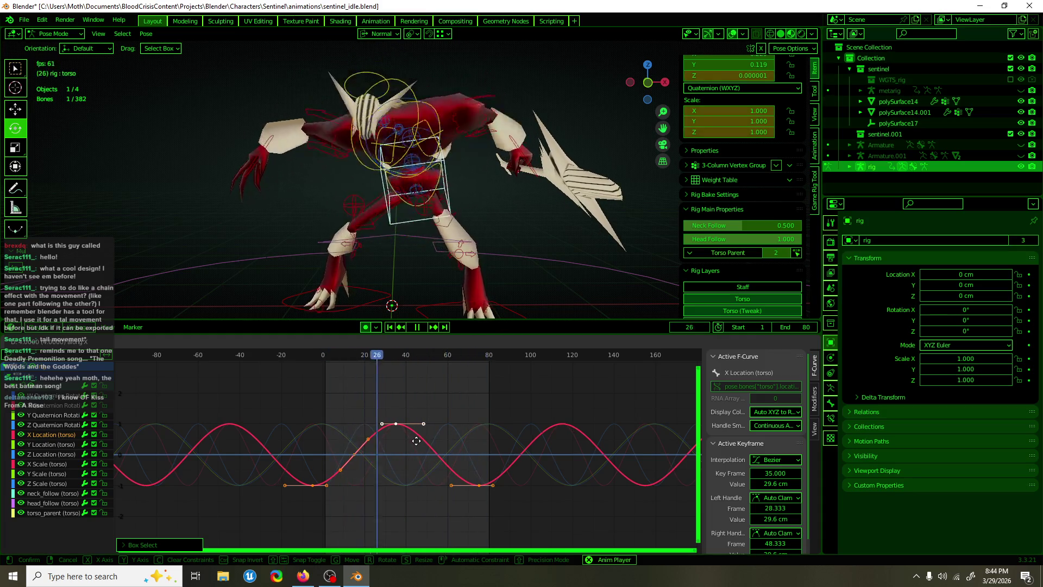
left_click_drag(416, 440, 412, 443)
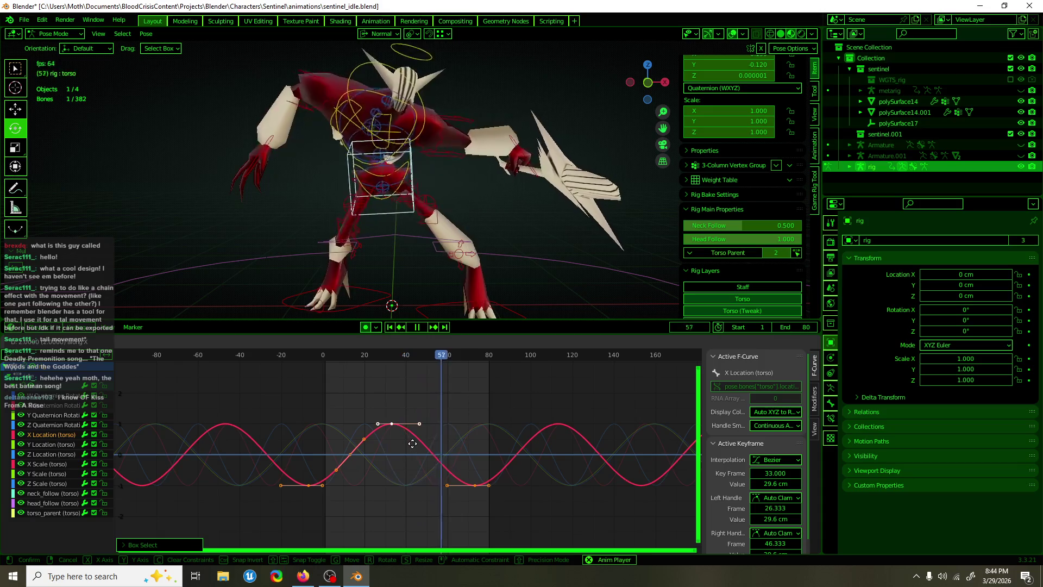
left_click(412, 443)
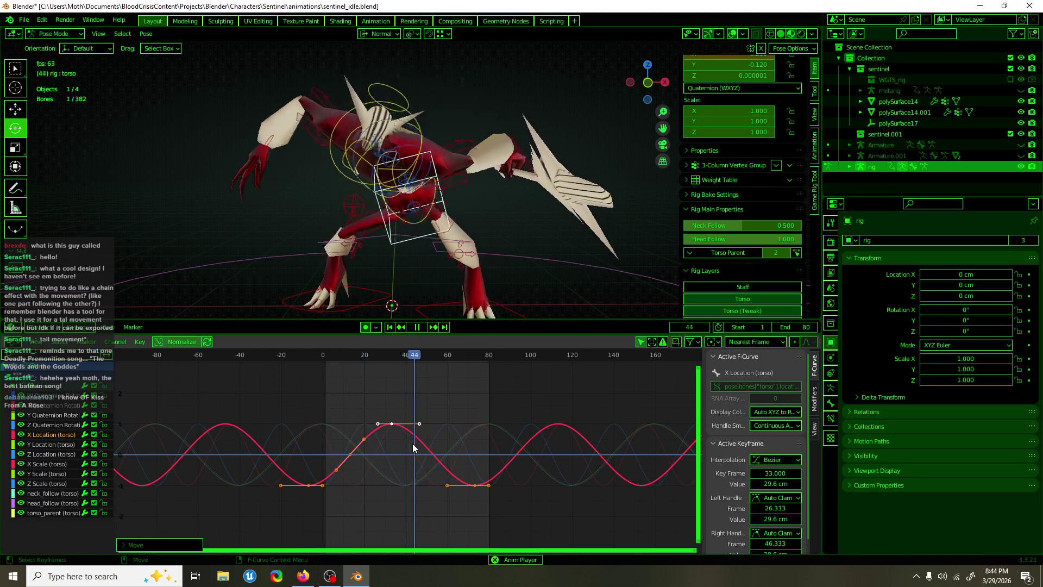
key("space")
- Save sentinel_idle.blend
key("ctrl+s")
key("space")
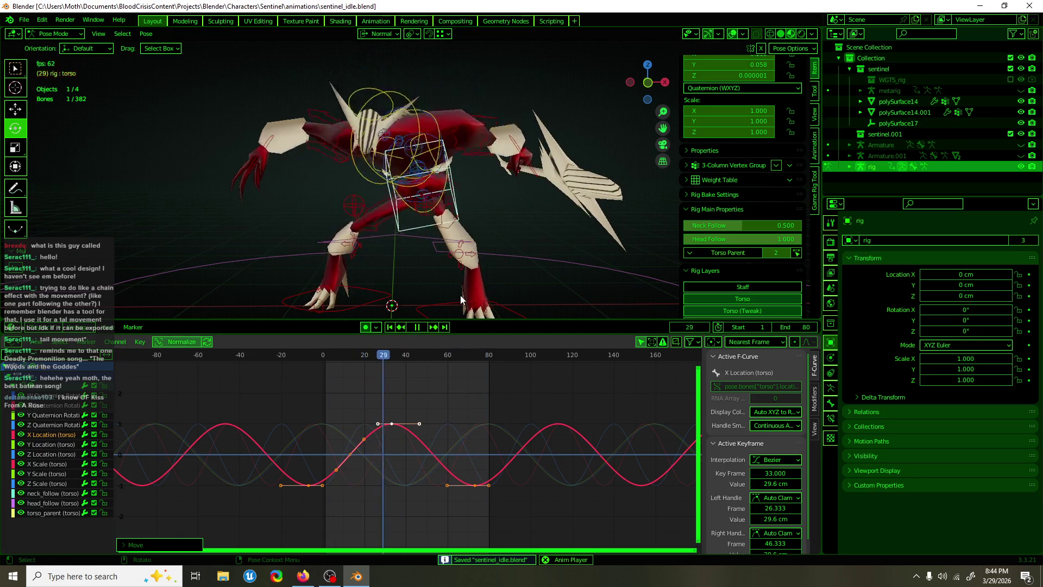
left_click(434, 143)
mouse_move(435, 143)
middle_mouse_down()
mouse_move(439, 106)
mouse_move(425, 141)
middle_mouse_up()
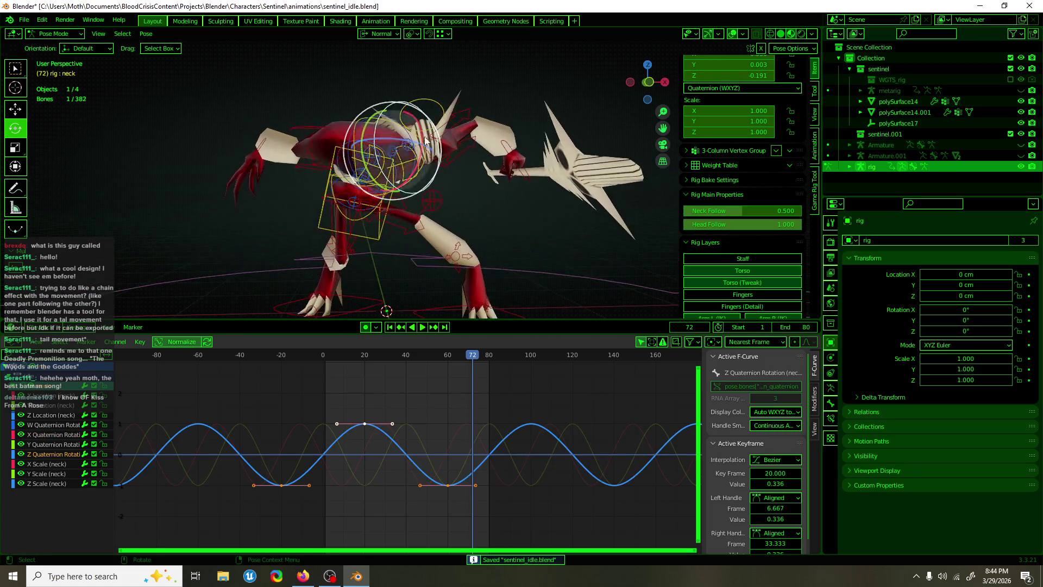
- Try scaling the neck's Y Quaternion Rotation keys, cancelling each attempt
key("Escape")
left_click(69, 444)
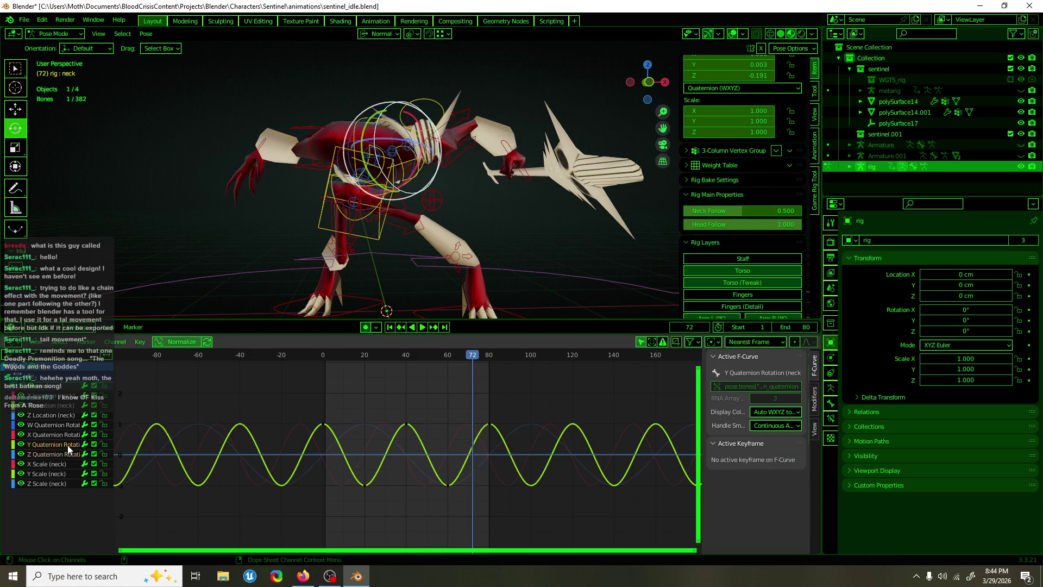
key("a")
key("s")
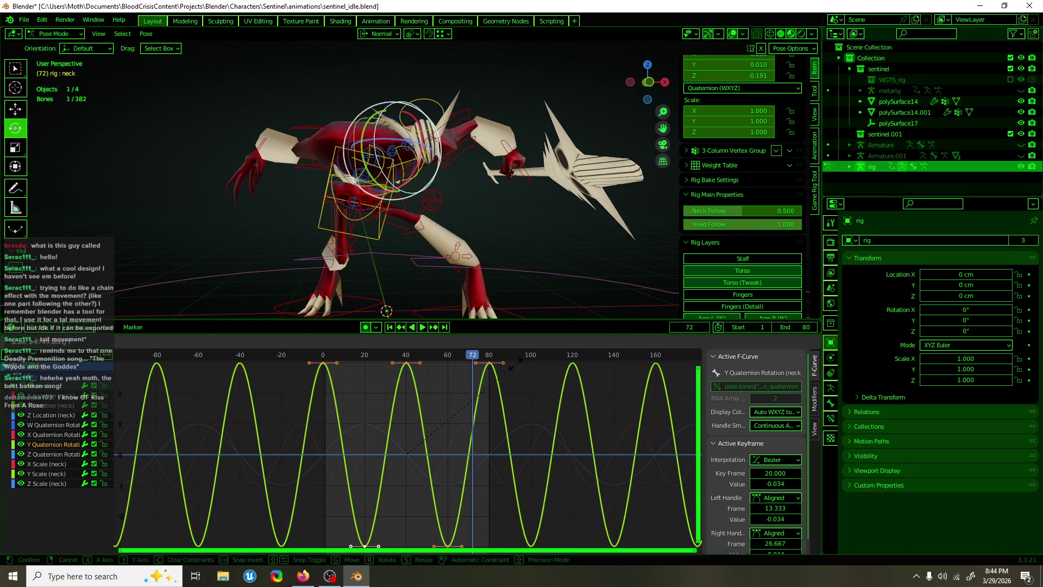
key("Escape")
key("space")
left_click_drag(483, 358, 490, 358)
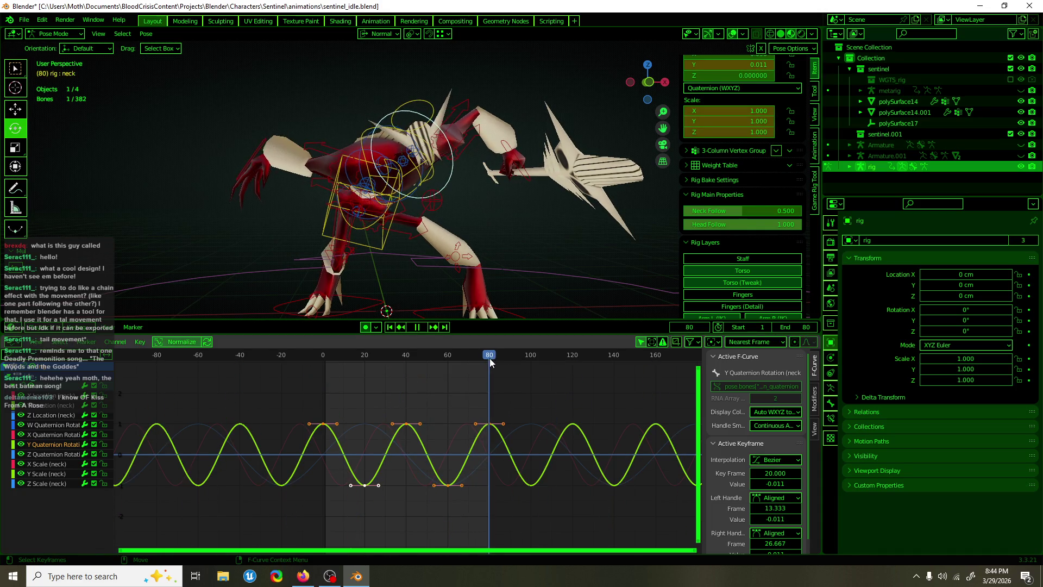
key("s")
key("Escape")
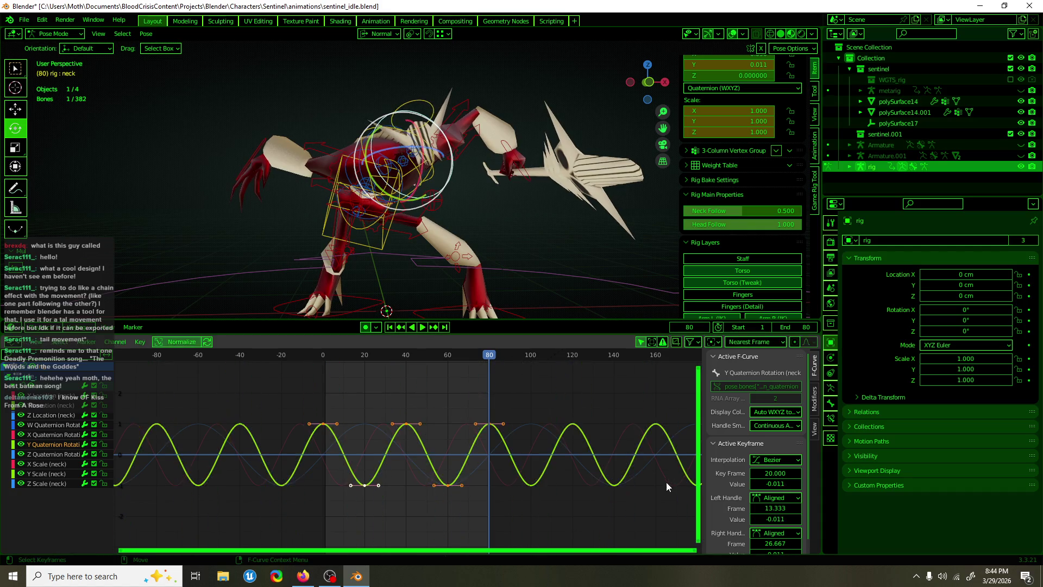
- Scale up the neck's X Quaternion Rotation wave vertically and preview the motion
left_click(76, 434)
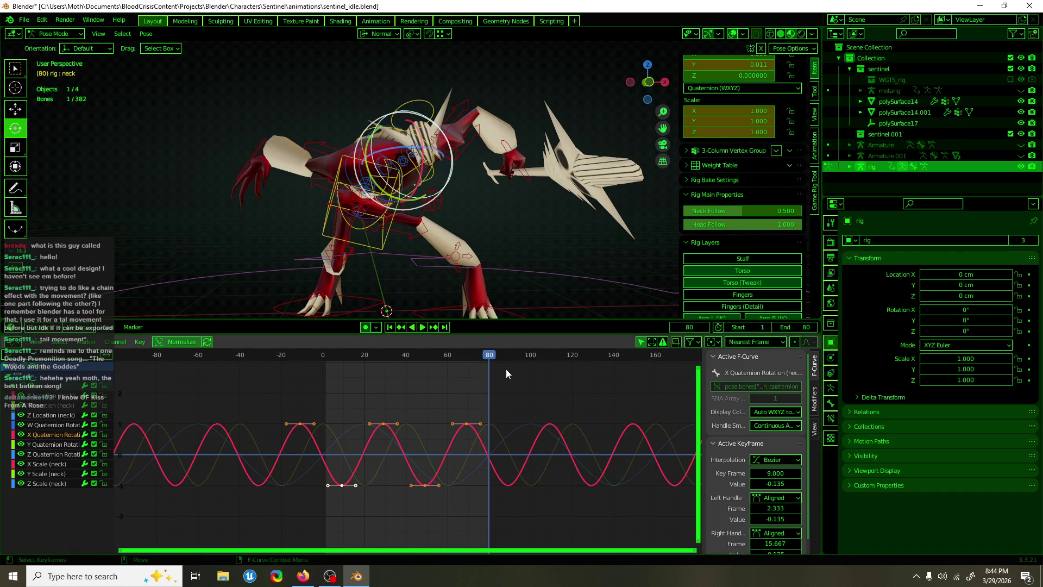
key("s")
key("y")
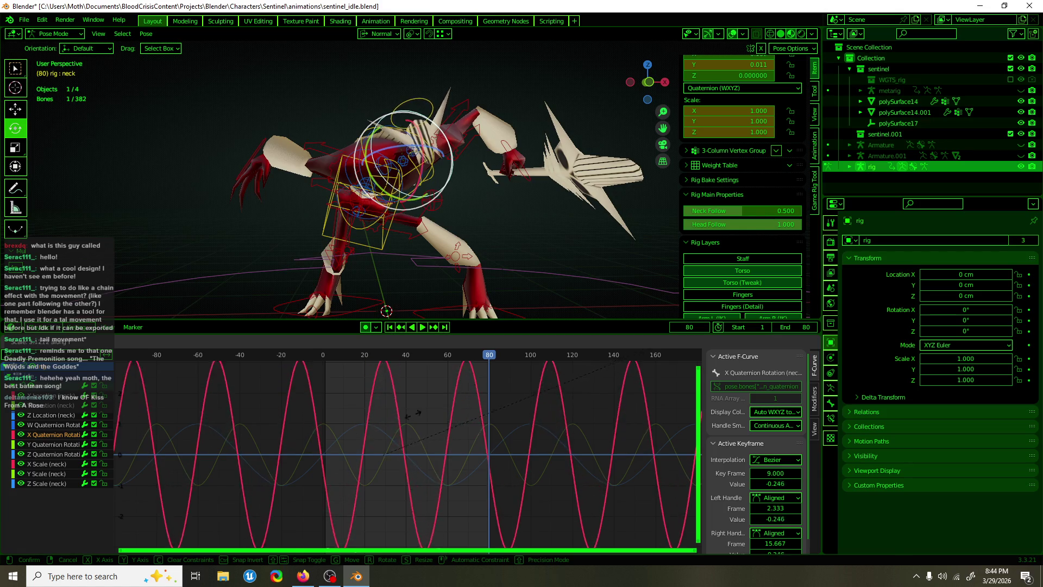
left_click(313, 470)
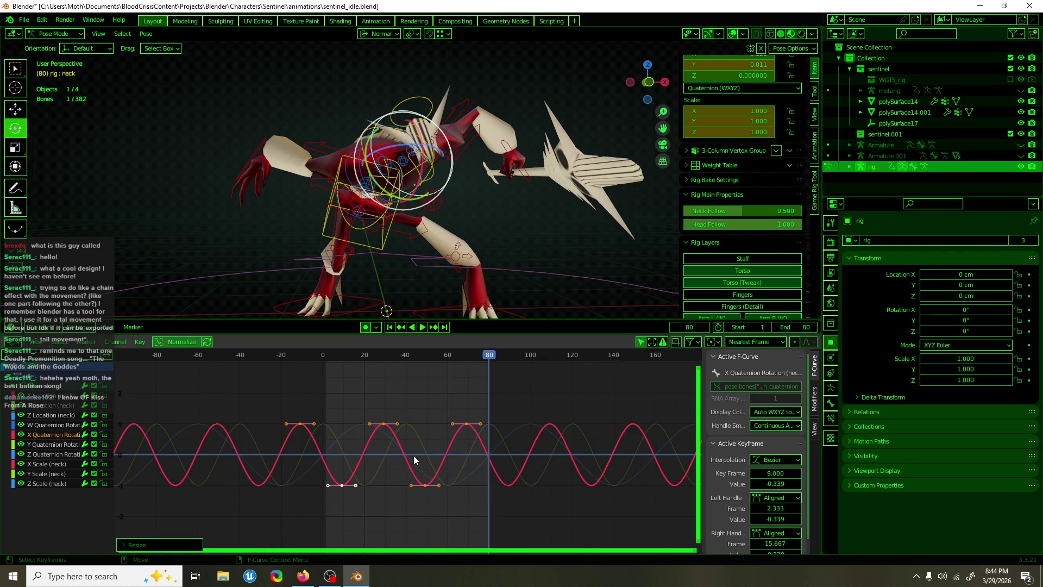
scroll(420, 451, "up", 5)
scroll(434, 451, "down", 3)
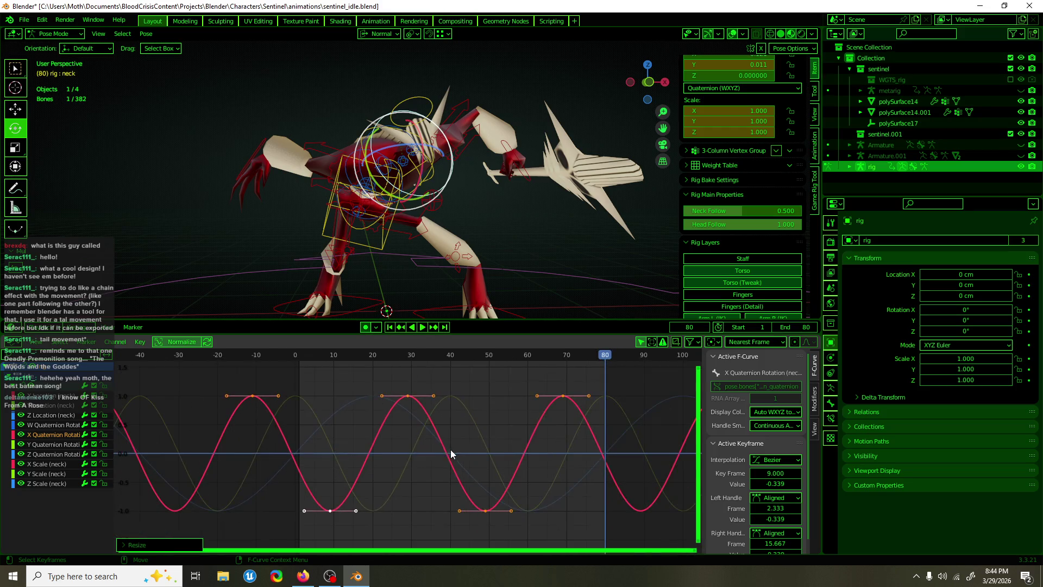
key("space")
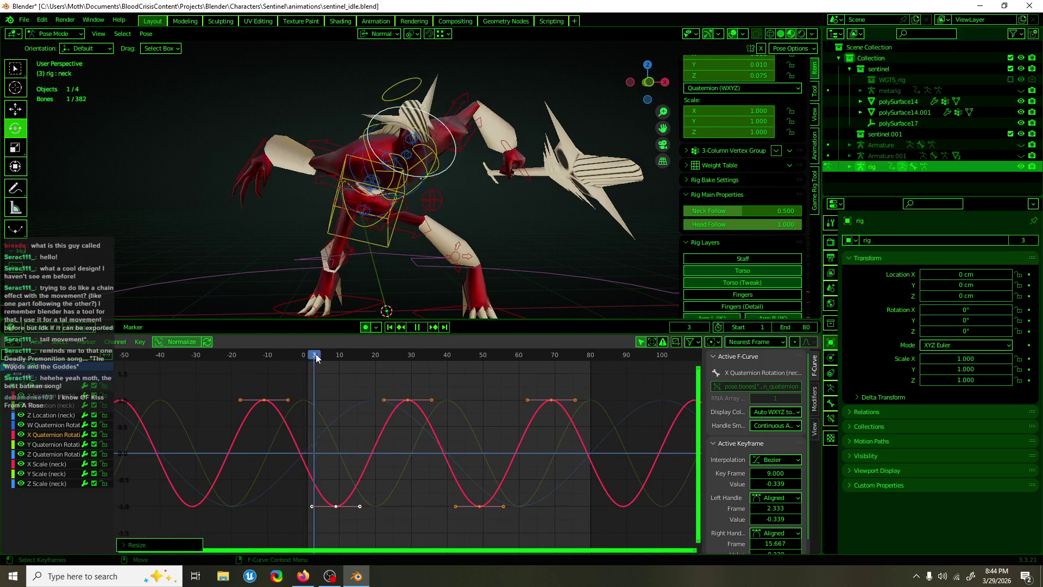
key("space")
left_click(407, 356)
- Set the three neck peak keys to 1.0 and scrub the loop with overlays toggled
left_click_drag(569, 415, 506, 412)
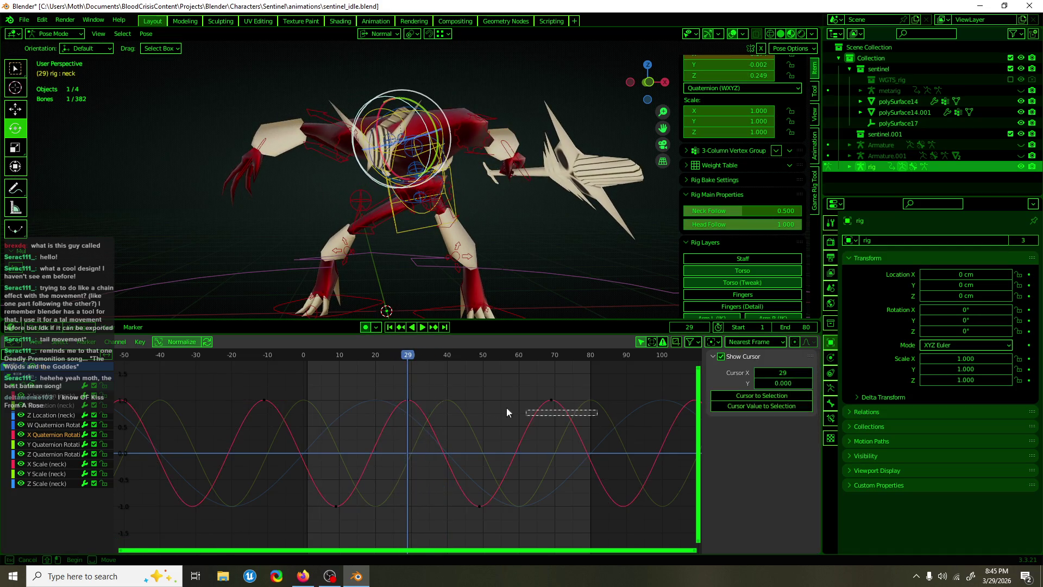
left_click_drag(246, 392, 246, 392)
key("g")
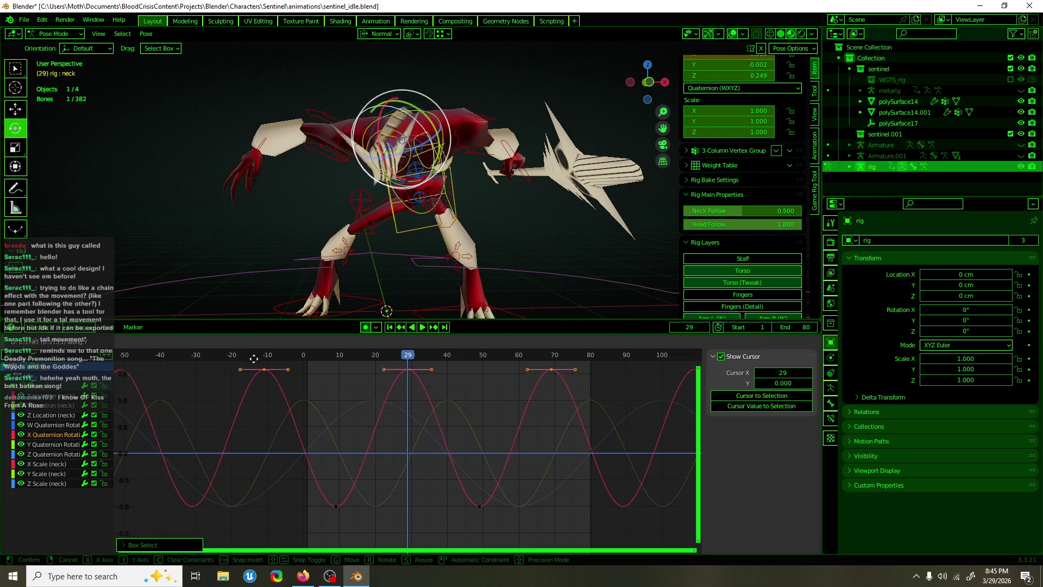
left_click(315, 551)
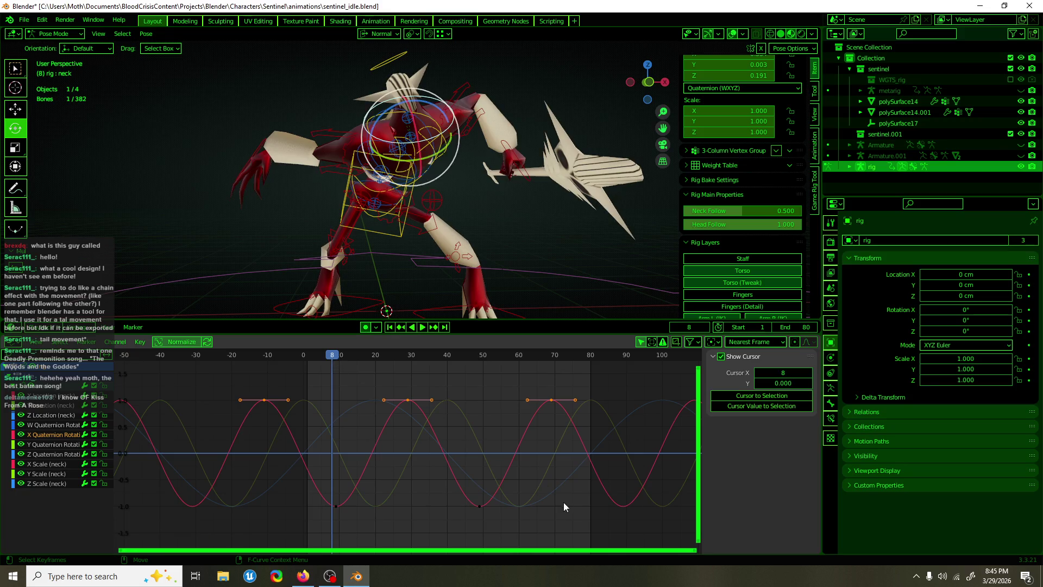
left_click_drag(436, 523, 302, 488)
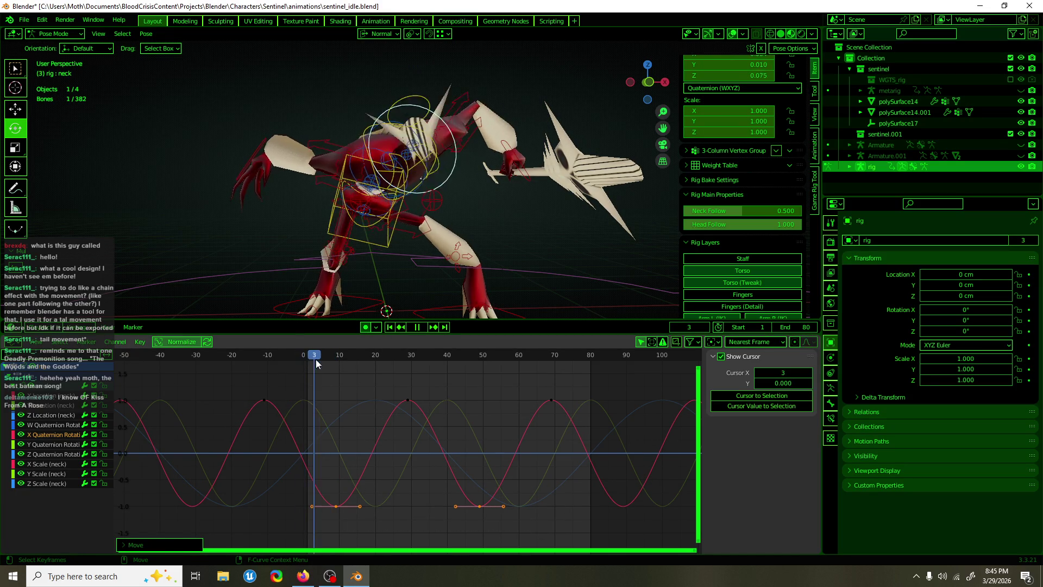
left_click_drag(413, 362, 476, 365)
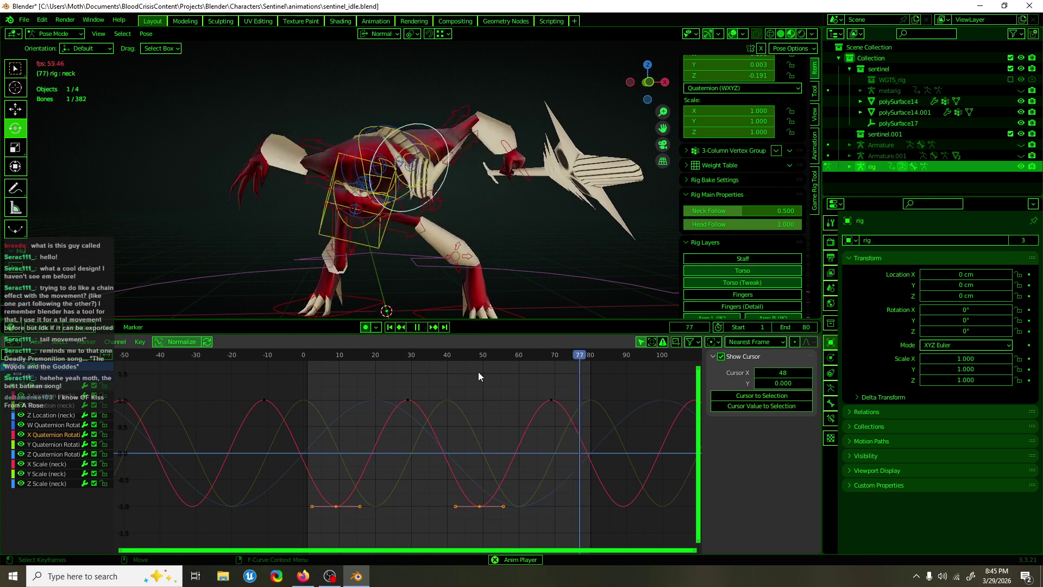
left_click(732, 34)
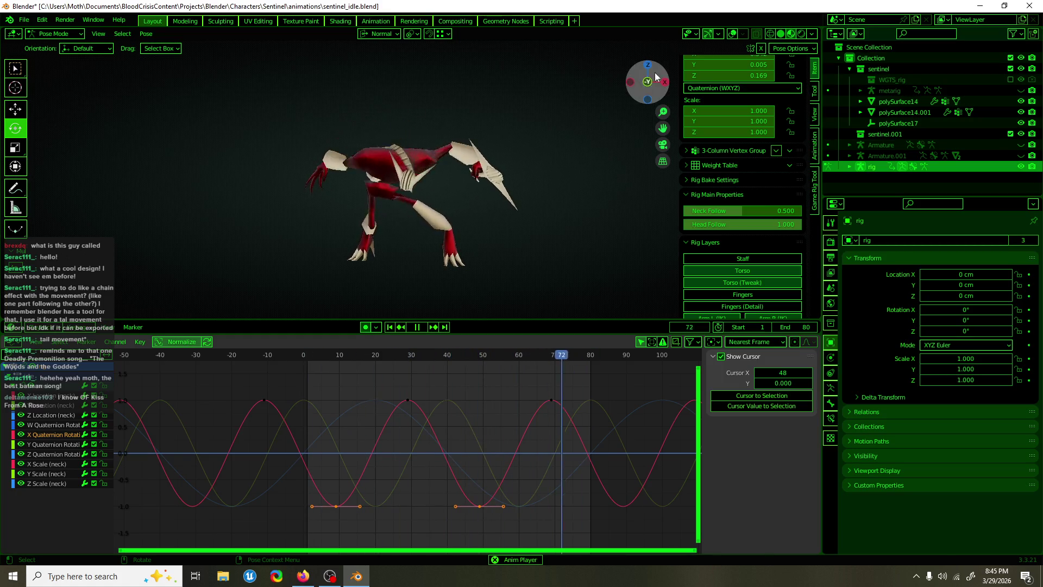
left_click(732, 34)
- Select the head bone and preview its motion from around frame 22
middle_click_drag(373, 106, 391, 115)
key("space")
left_click(415, 153)
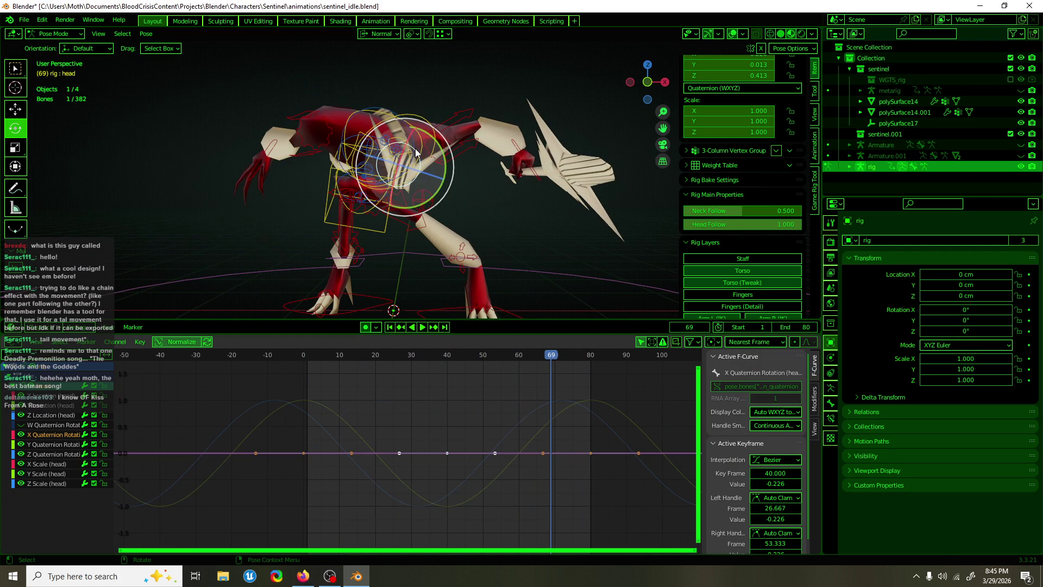
mouse_move(429, 354)
left_mouse_down()
mouse_move(386, 359)
mouse_move(468, 348)
left_mouse_up()
key("space")
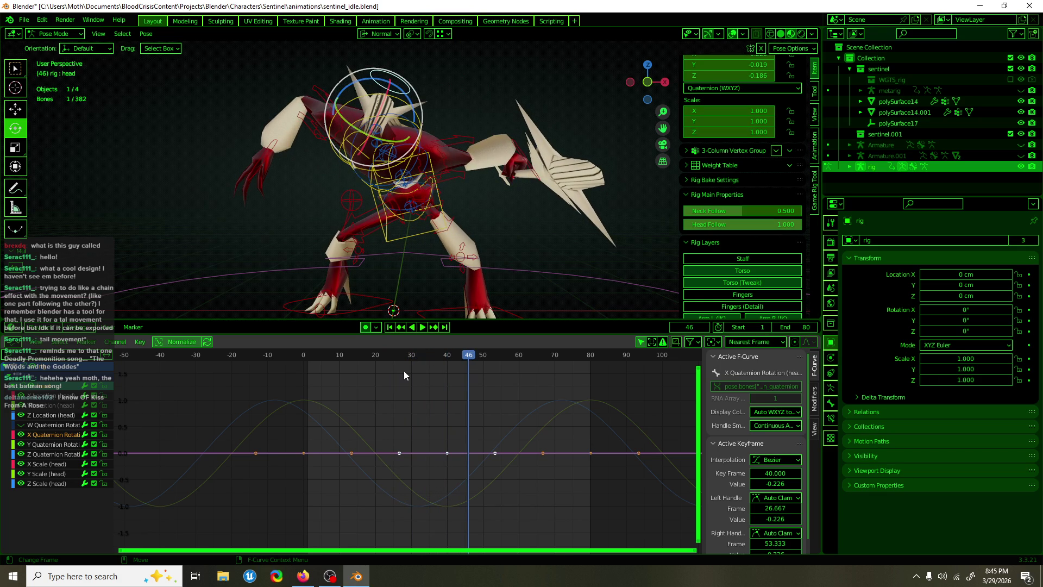
- Shift the head's Z Quaternion Rotation keys four frames earlier in time
left_click(41, 454)
left_click_drag(319, 413, 314, 432)
key("g")
key("x")
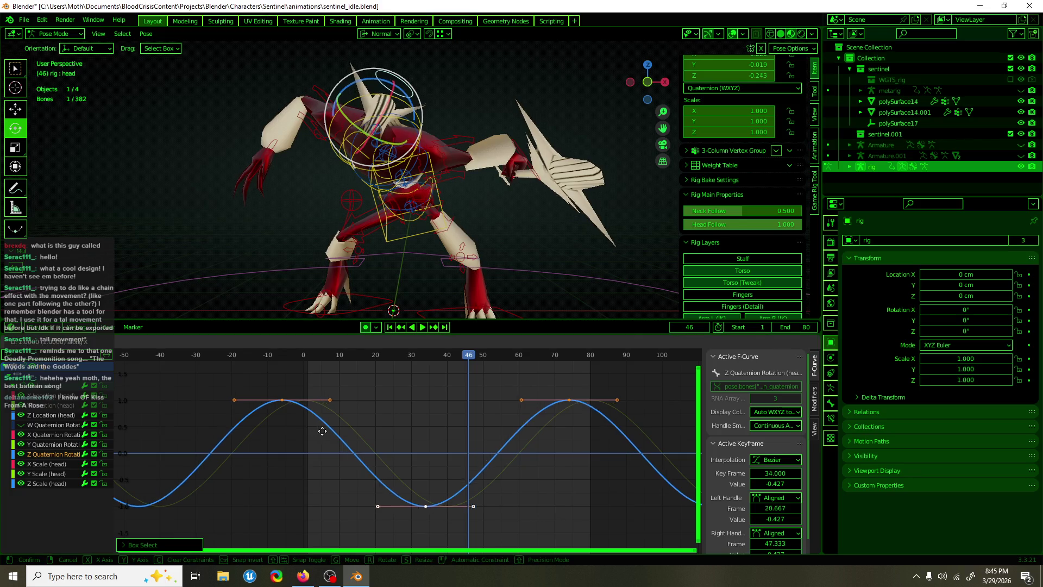
left_click(195, 445)
- Select the Y Quaternion Rotation key at frame 40, then cancel moving it
left_click(64, 445)
left_click_drag(418, 483, 472, 524)
key("g")
key("x")
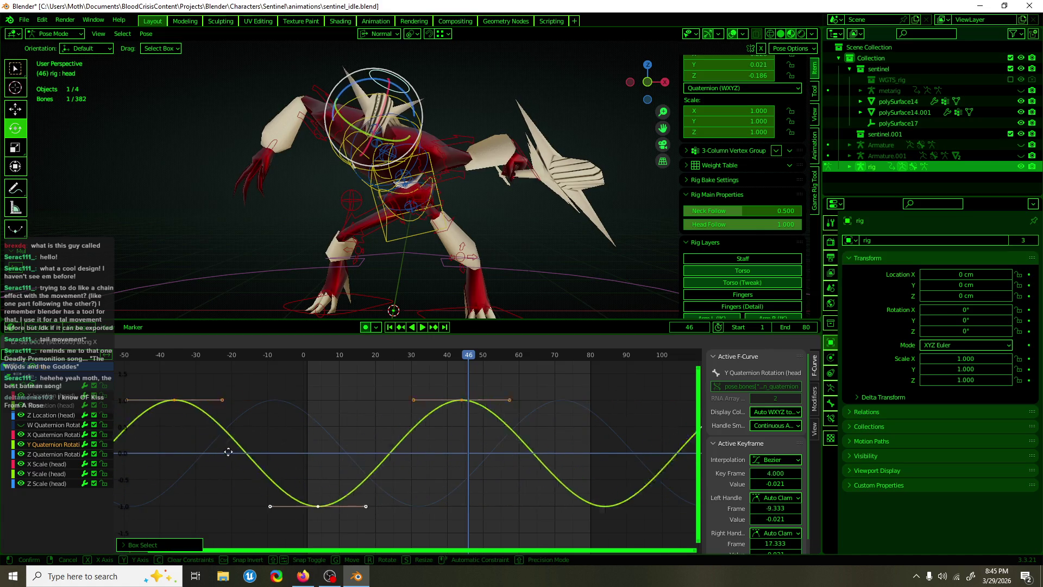
key("Escape")
- Select the flat X Quaternion Rotation keys and replay from frame 0
left_click(73, 435)
left_click_drag(377, 416, 337, 467)
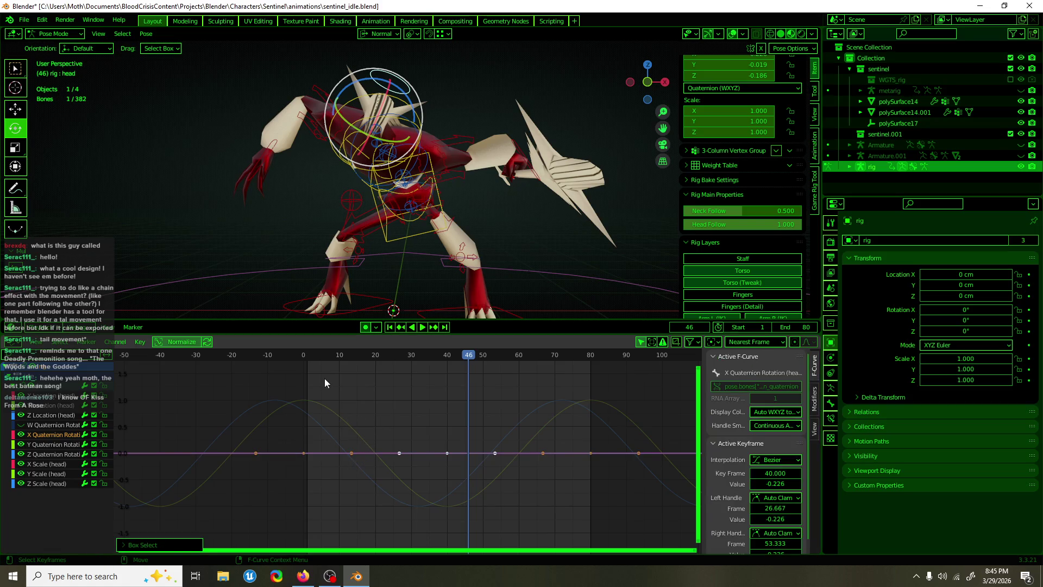
left_click(304, 355)
key("space")
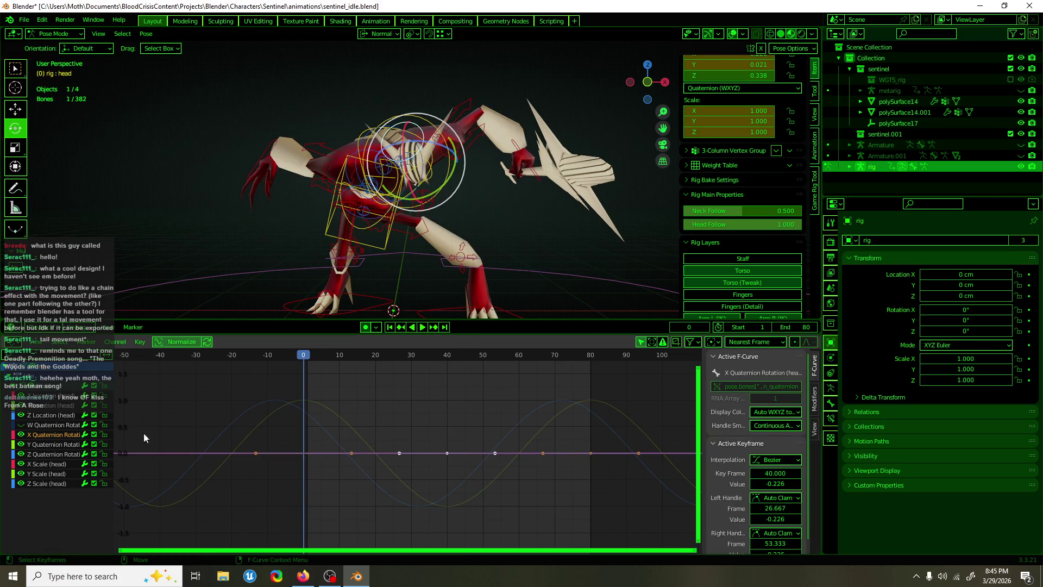
left_click_drag(306, 451, 298, 458)
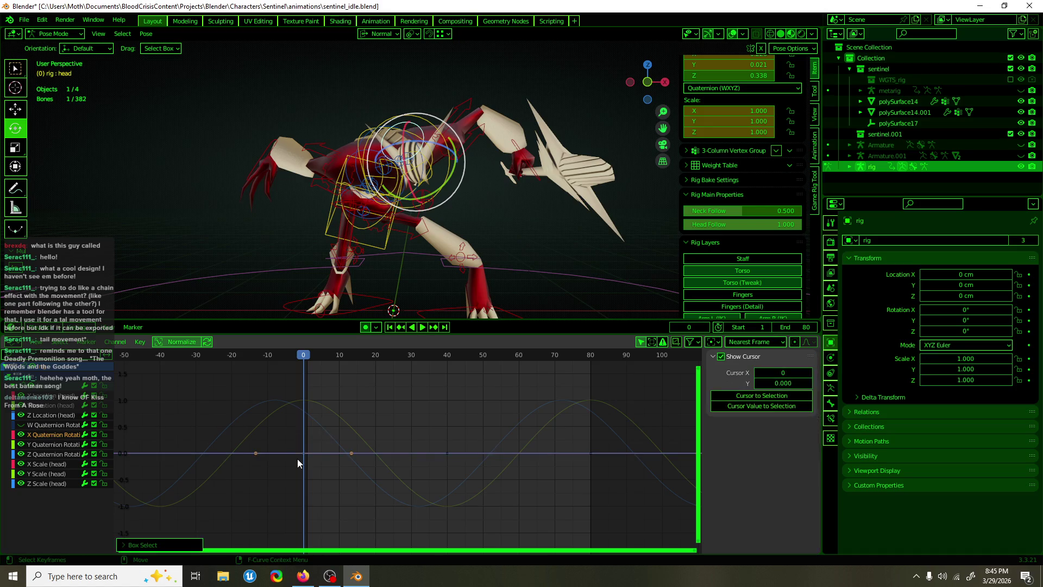
- Raise the selected X Quaternion keys to value 1.0
key("g")
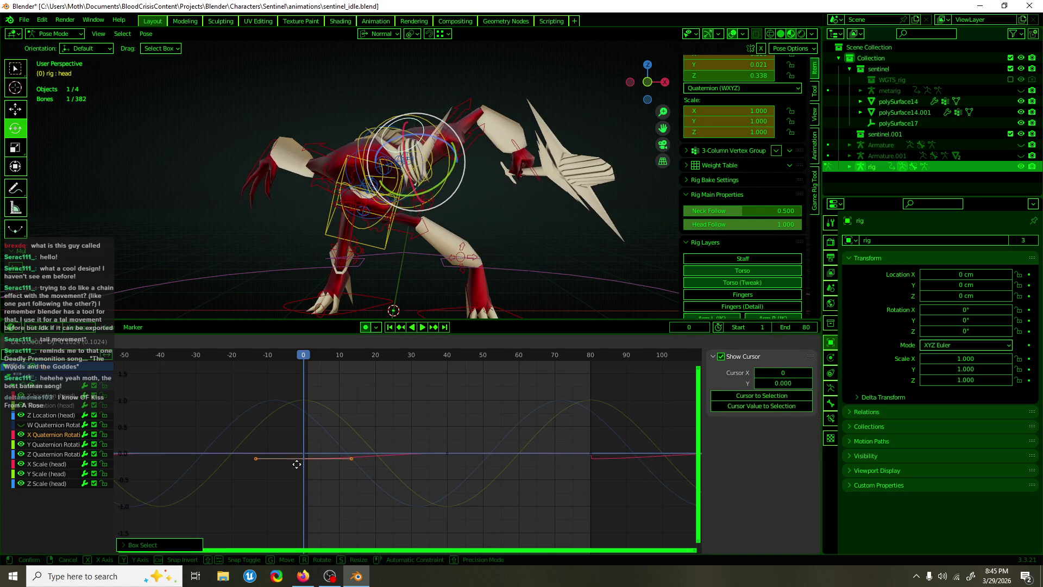
key("Escape")
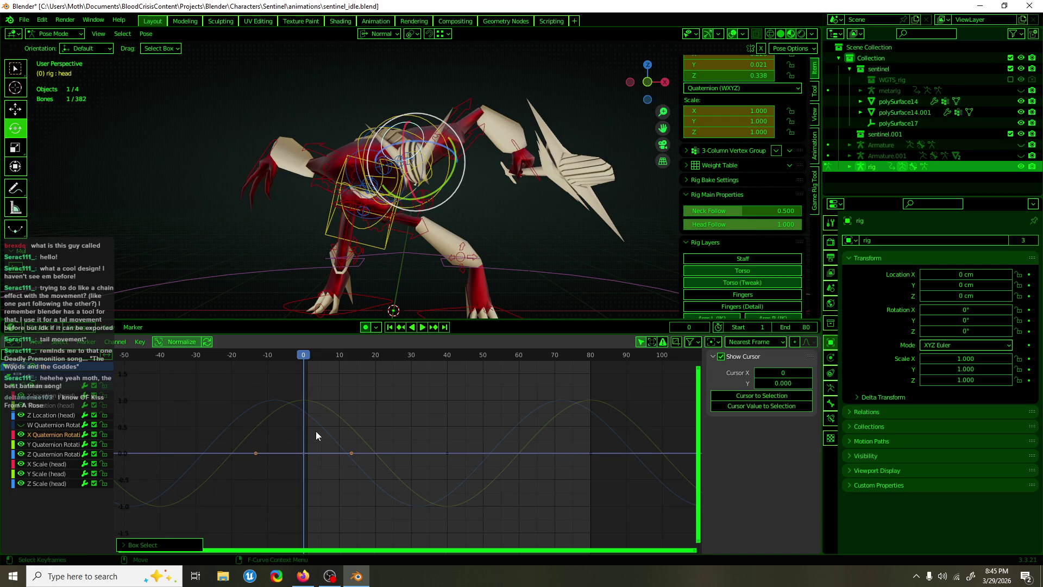
key("g")
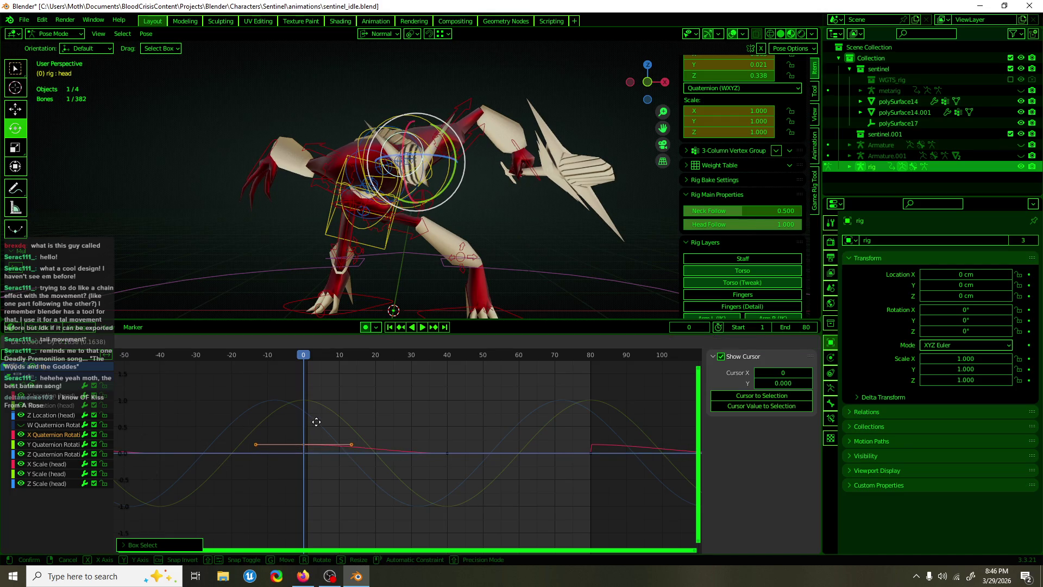
left_click(320, 403)
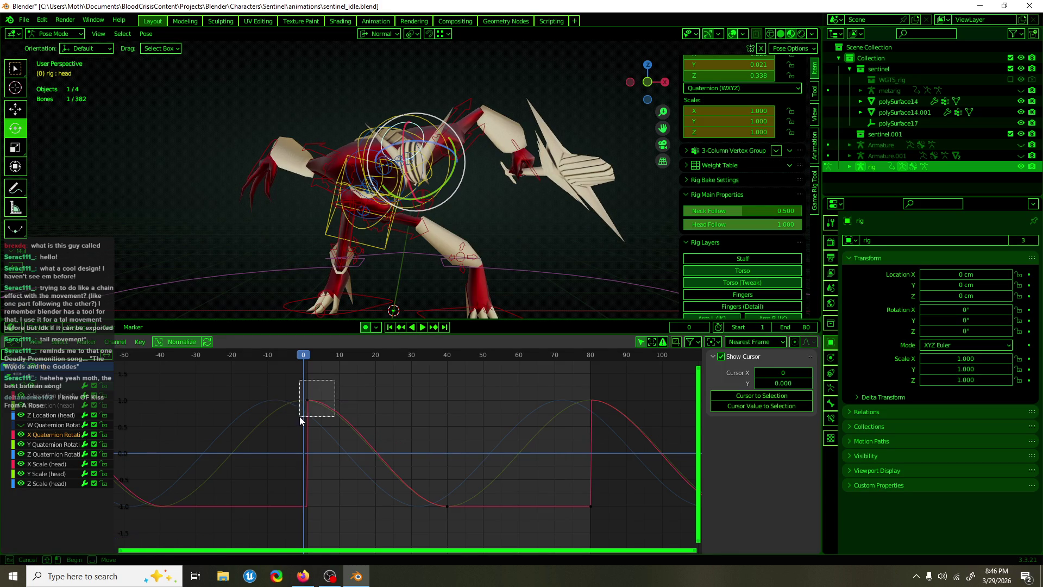
- Duplicate a key to frame 80 and select the keys at frames 0, 40 and 80
left_click_drag(601, 391, 586, 420)
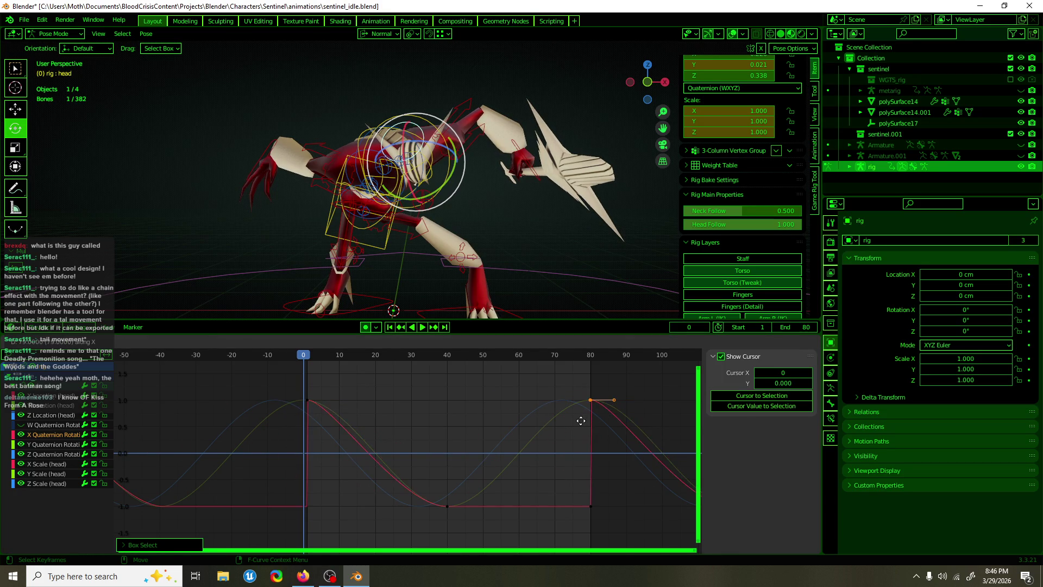
left_click(581, 421)
mouse_move(639, 381)
left_mouse_down()
mouse_move(473, 482)
mouse_move(257, 540)
left_mouse_up()
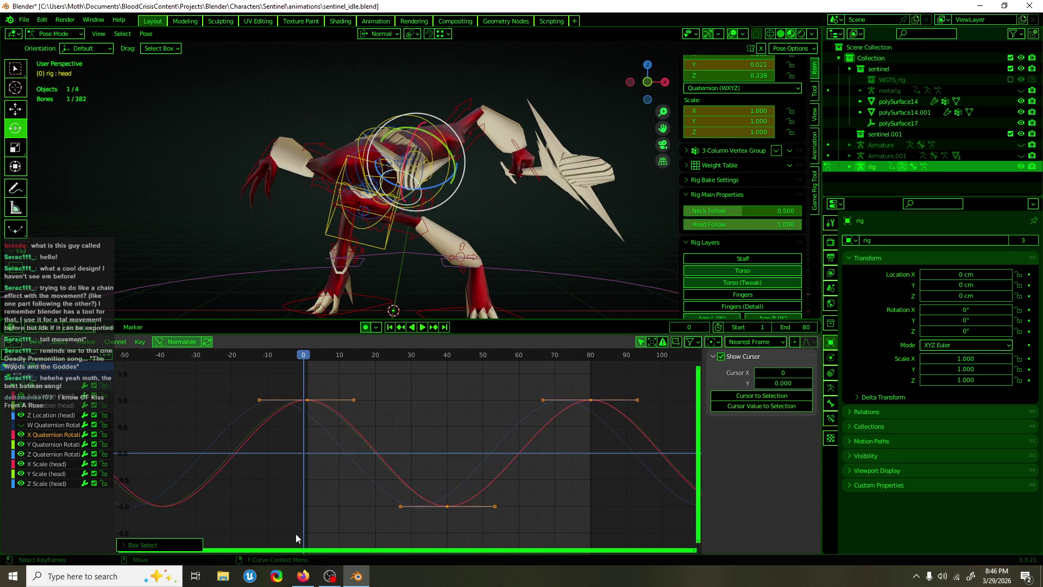
left_click_drag(305, 357, 307, 357)
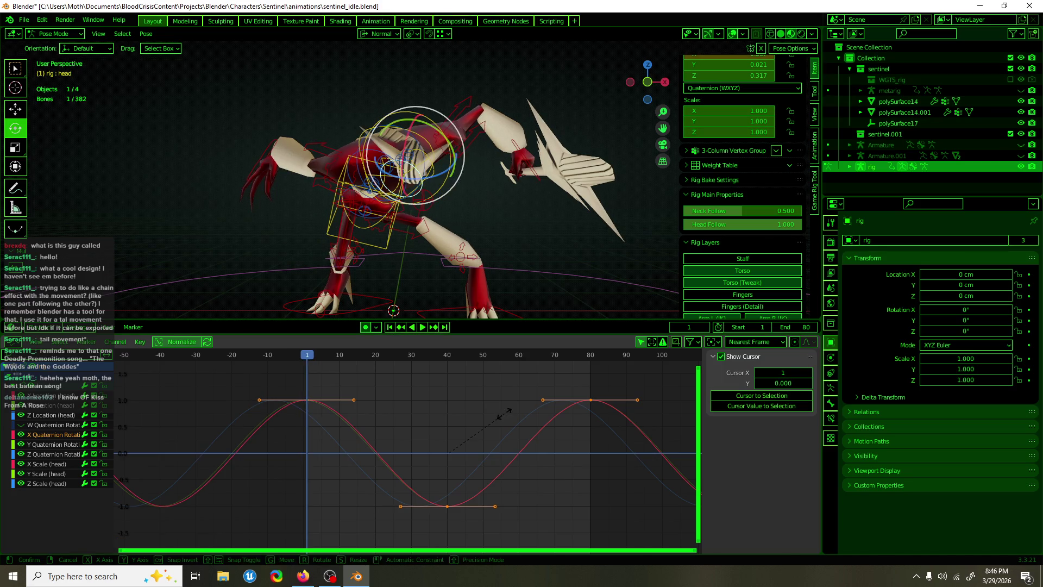
key("Escape")
- Move the frame-40 key to frame 20, reposition the frame-80 key, and play back
left_click_drag(396, 492, 477, 516)
key("g")
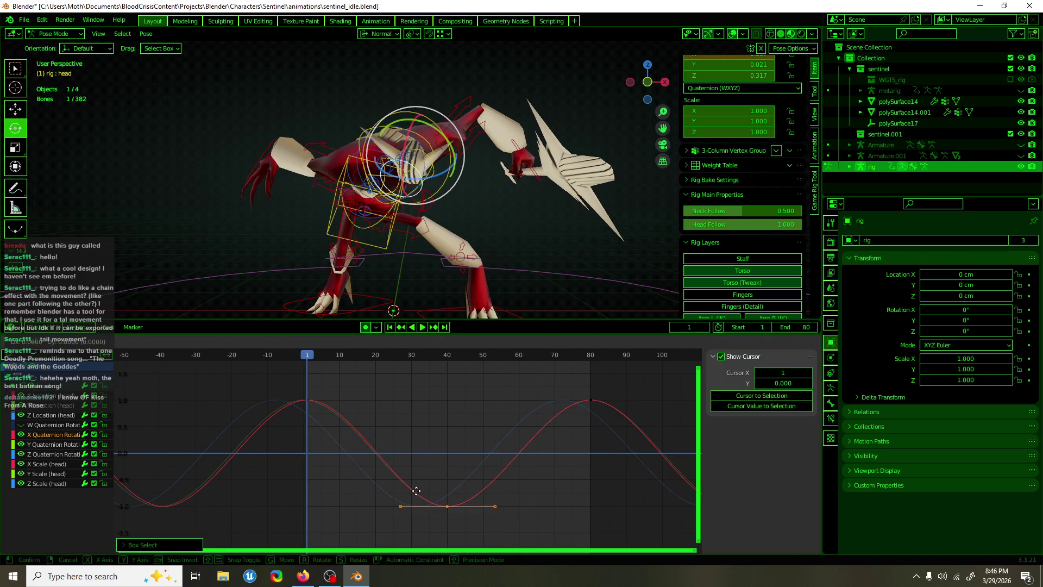
left_click(345, 516)
left_click_drag(517, 394, 636, 448)
key("g")
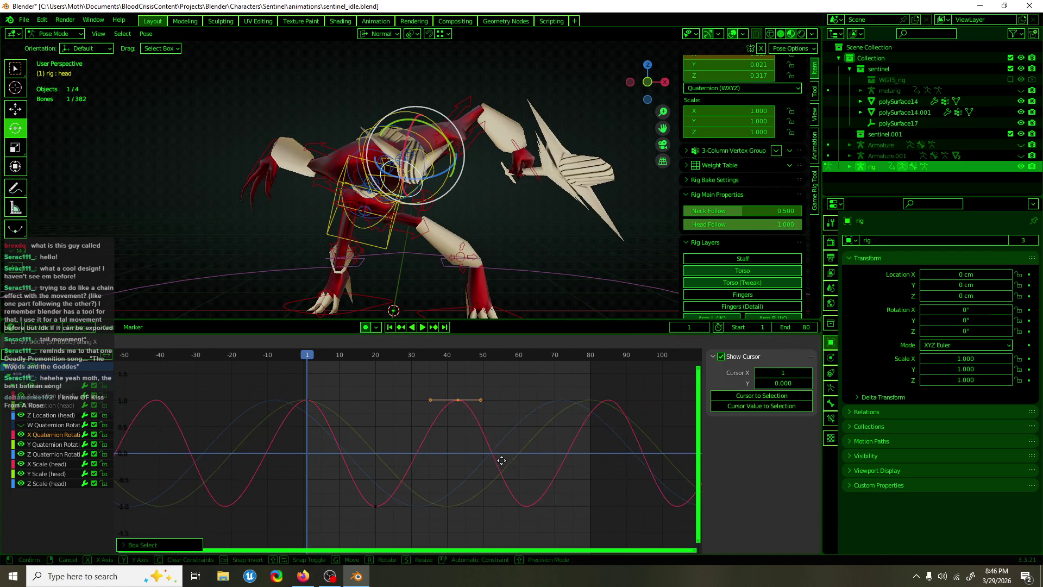
left_click(490, 462)
key("space")
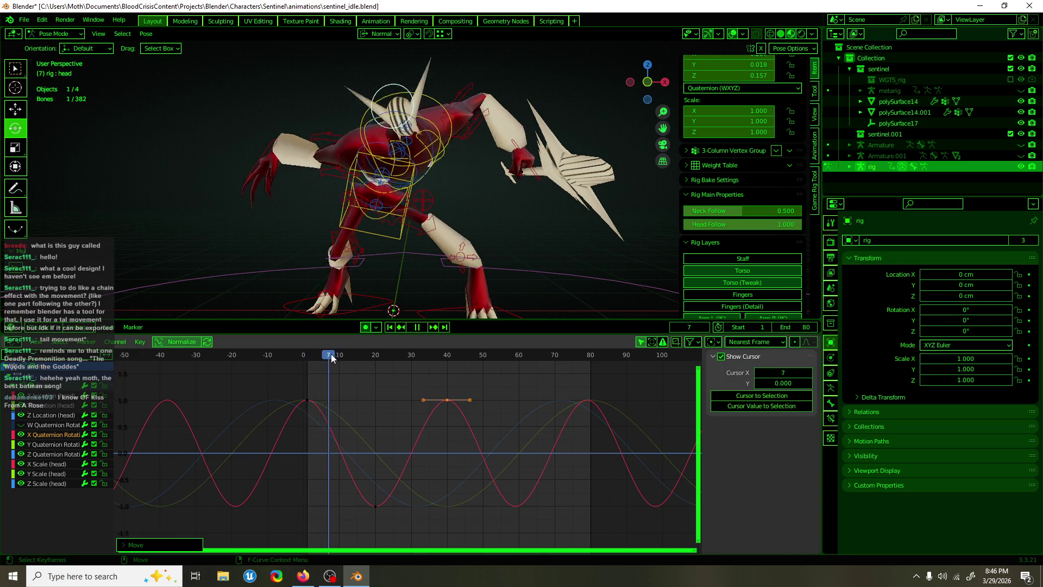
- At frame 31, reselect the two peak keys, keeping the peaks unchanged
mouse_move(346, 356)
left_mouse_down()
mouse_move(424, 366)
mouse_move(408, 416)
mouse_move(418, 458)
left_mouse_up()
left_click(419, 458)
mouse_move(514, 385)
left_mouse_down()
mouse_move(302, 454)
mouse_move(299, 495)
left_mouse_up()
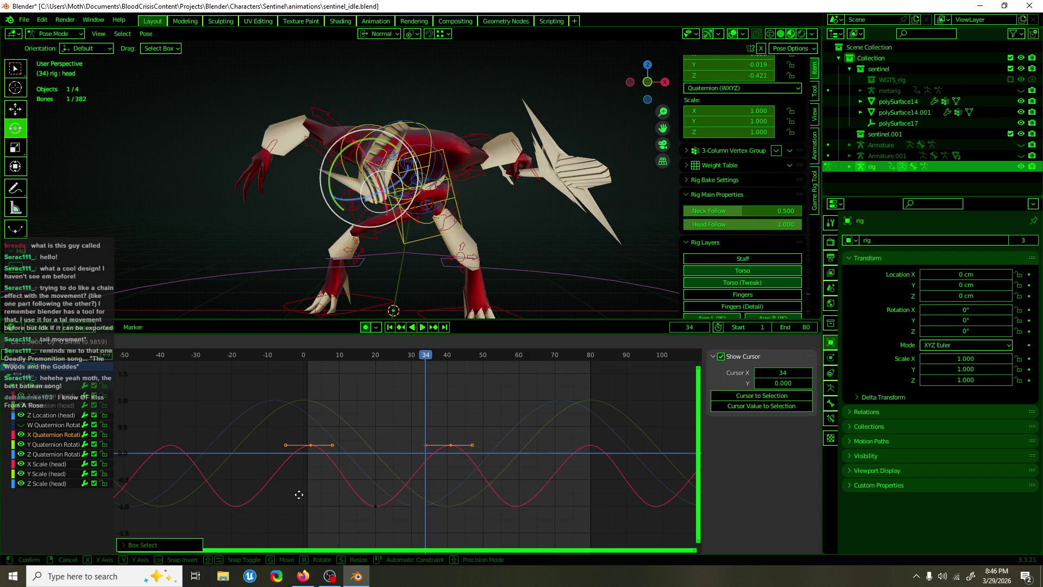
key("Escape")
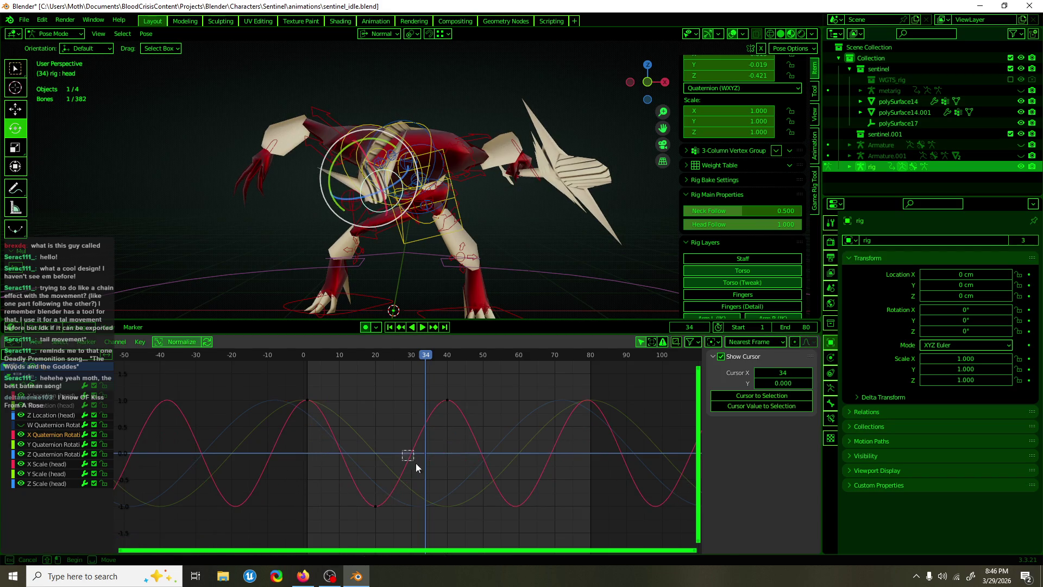
- Drop the X Quaternion low keys to -0.852 and preview the loop
left_click_drag(415, 467, 417, 469)
key("g")
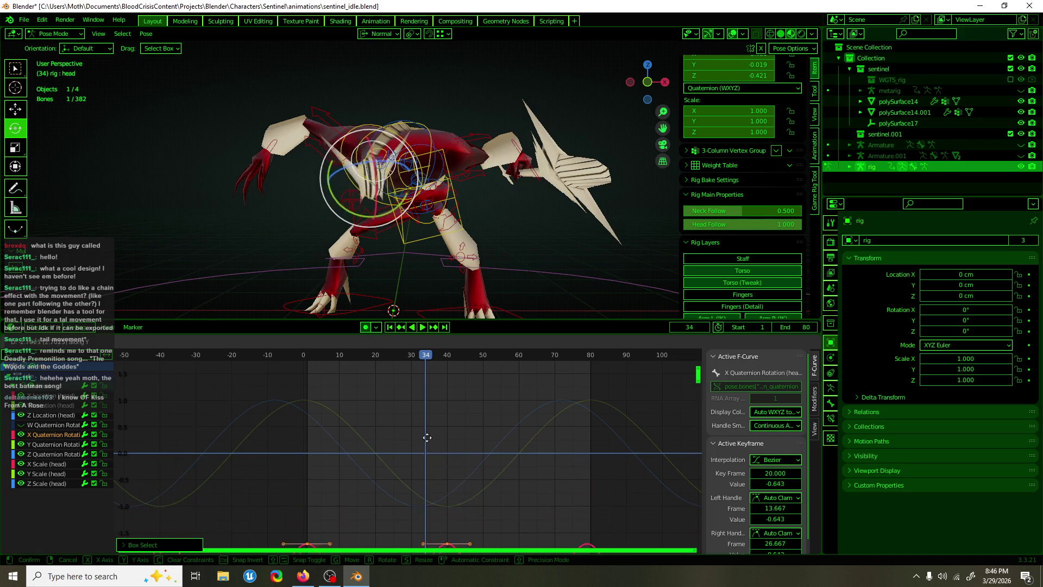
left_click(419, 497)
scroll(441, 364, "down", 2)
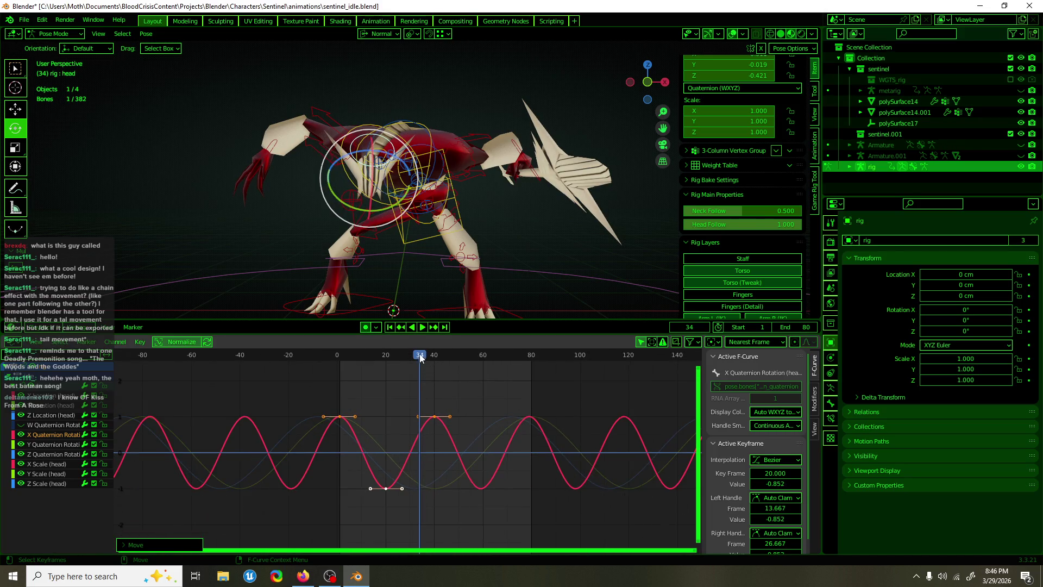
key("space")
mouse_move(462, 348)
left_mouse_down()
mouse_move(383, 360)
mouse_move(486, 354)
mouse_move(462, 357)
left_mouse_up()
- Reposition the frame-0 key, then play from frame 38
left_click_drag(377, 401, 337, 429)
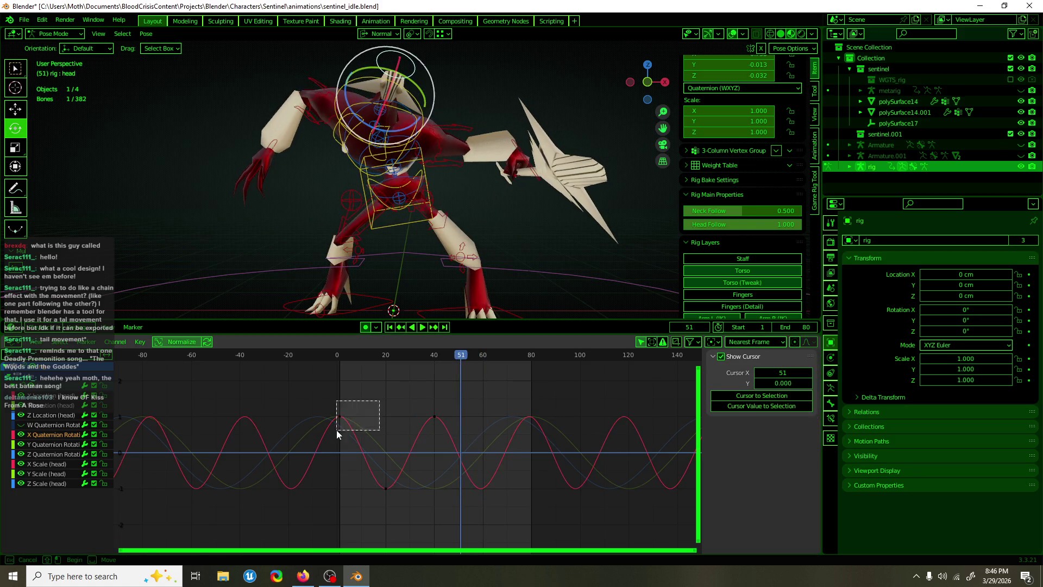
key("g")
left_click(333, 429)
mouse_move(456, 356)
left_mouse_down()
mouse_move(371, 362)
mouse_move(385, 359)
left_mouse_up()
key("space")
- Slide the whole X Quaternion curve about 17 frames earlier
key("space")
left_click_drag(415, 430, 427, 447)
key("g")
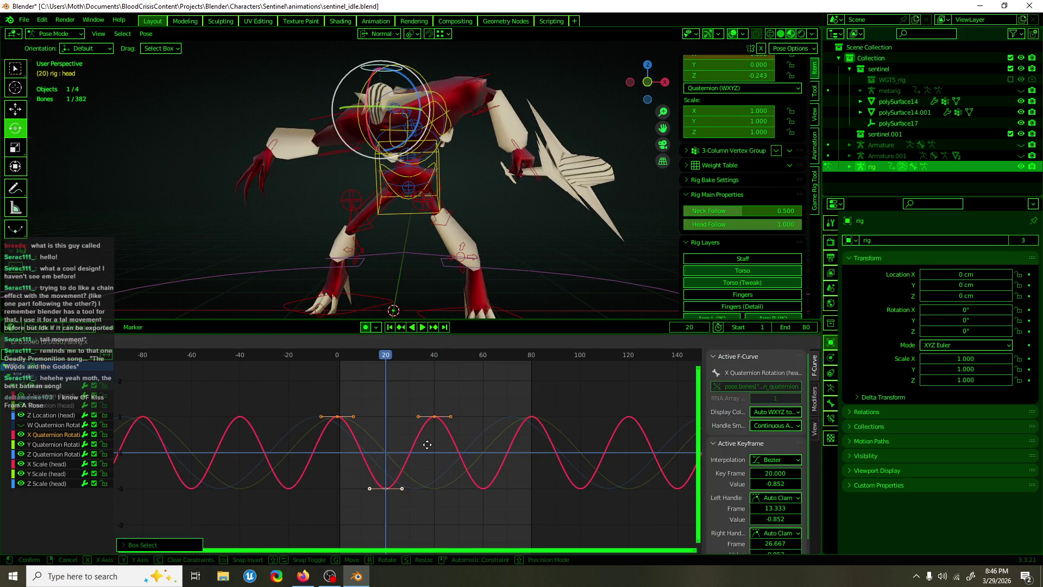
left_click(386, 454)
key("space")
- Shift the curve keys further left to start at frame -5 and check the timing
left_click_drag(386, 358, 348, 363)
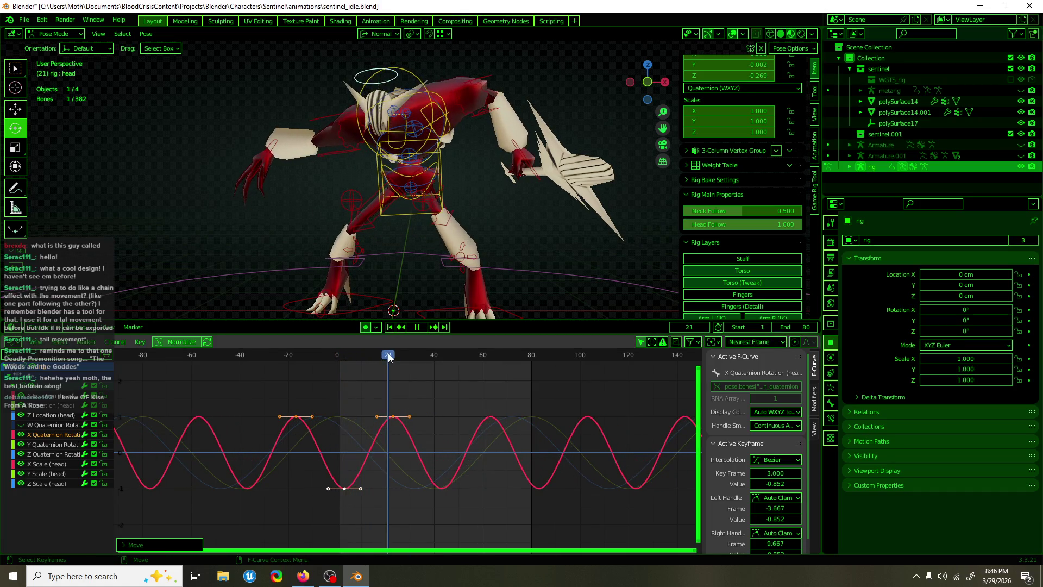
key("g")
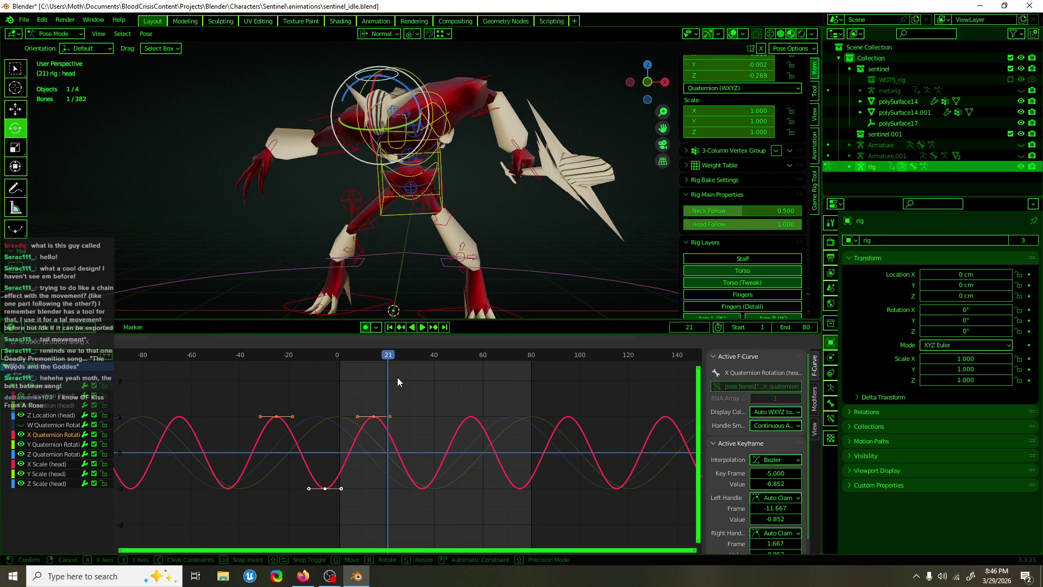
left_click(397, 377)
mouse_move(387, 356)
left_mouse_down()
mouse_move(368, 356)
mouse_move(492, 353)
left_mouse_up()
key("space")
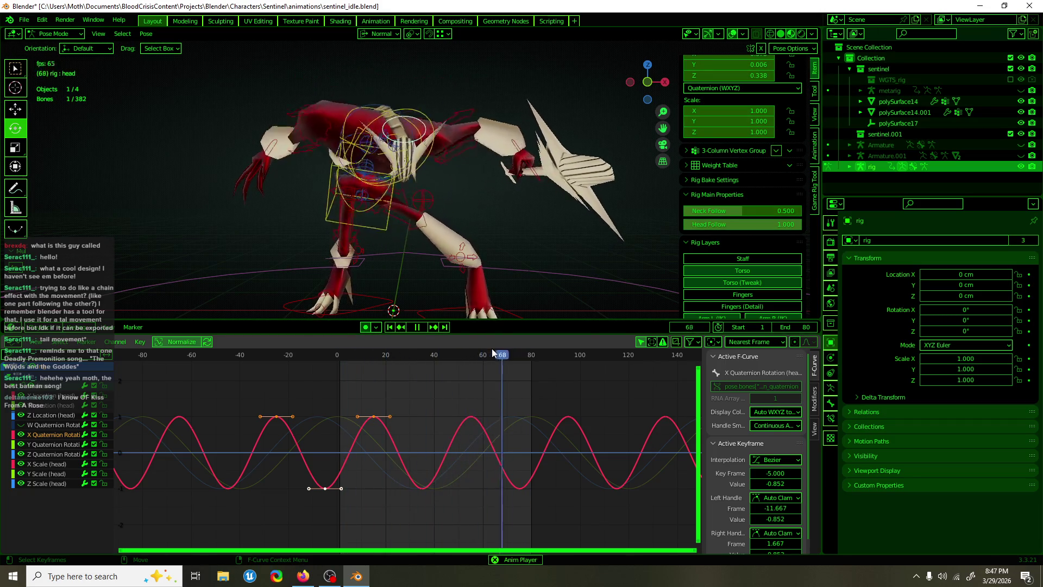
middle_click_drag(423, 269, 545, 250)
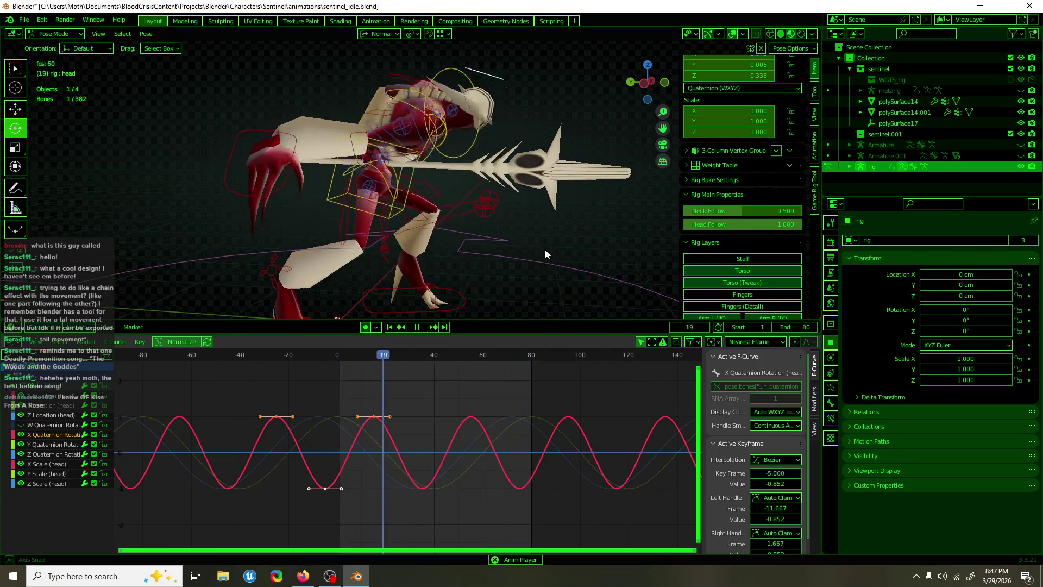
key("KP_3")
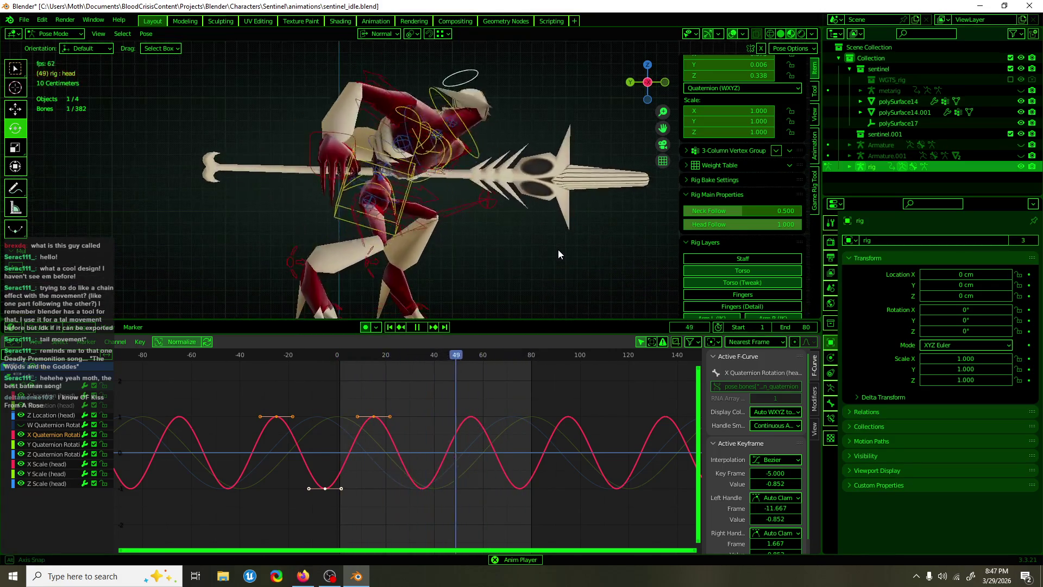
key("space")
left_click(372, 354)
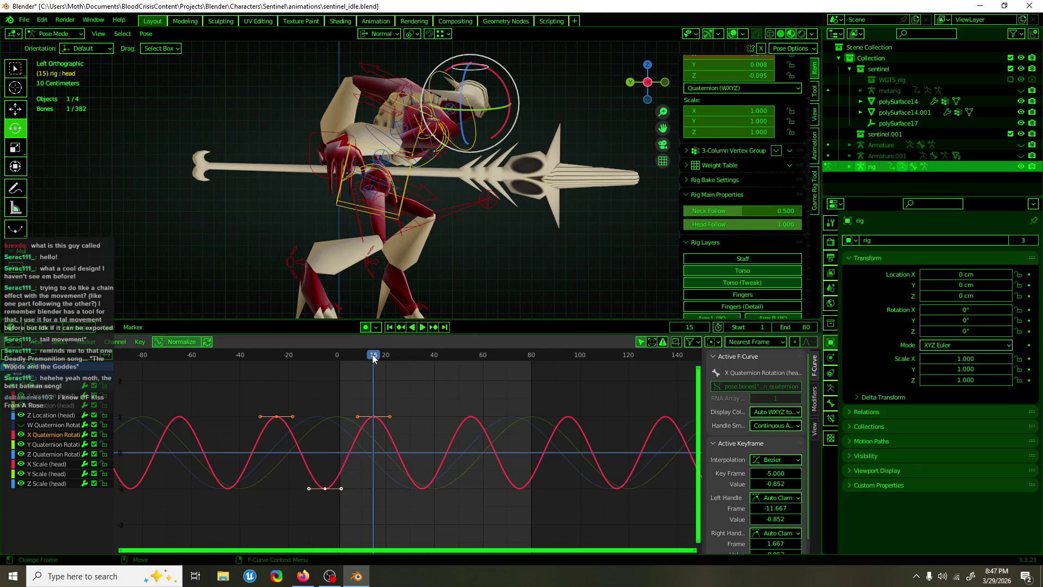
key("ctrl+shift+space")
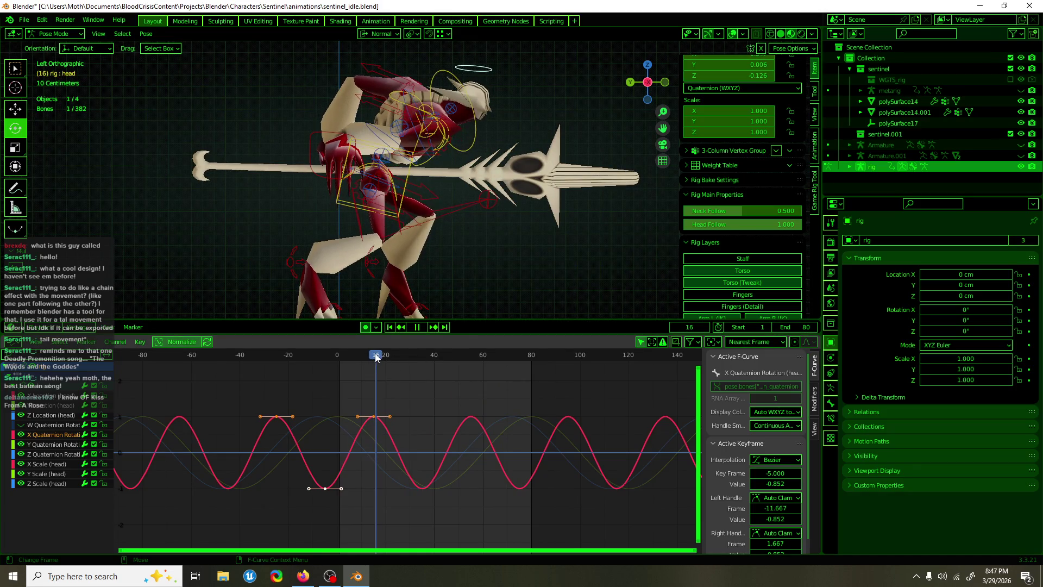
left_click_drag(374, 360, 394, 359)
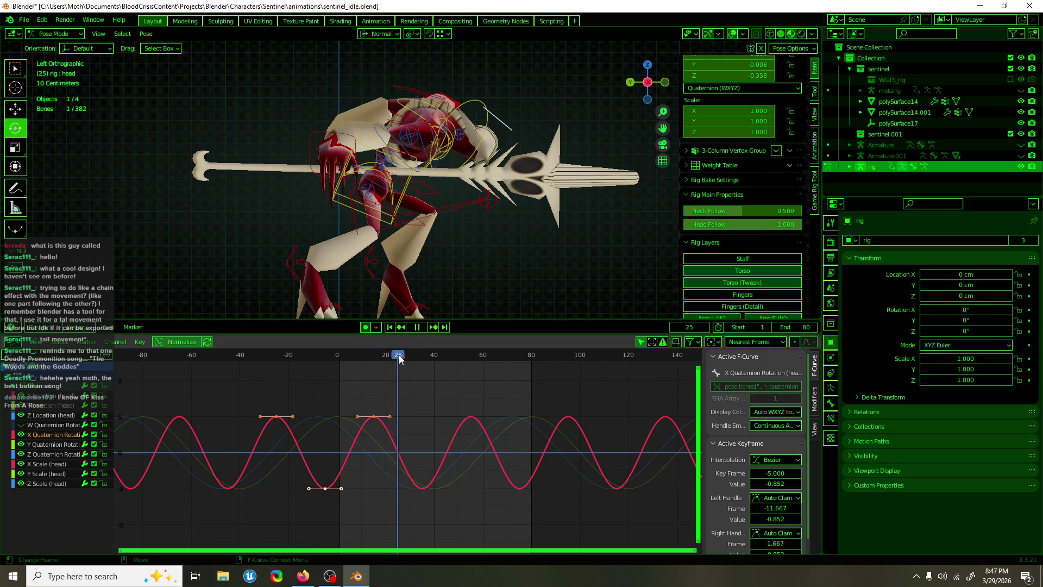
key("space")
key("g")
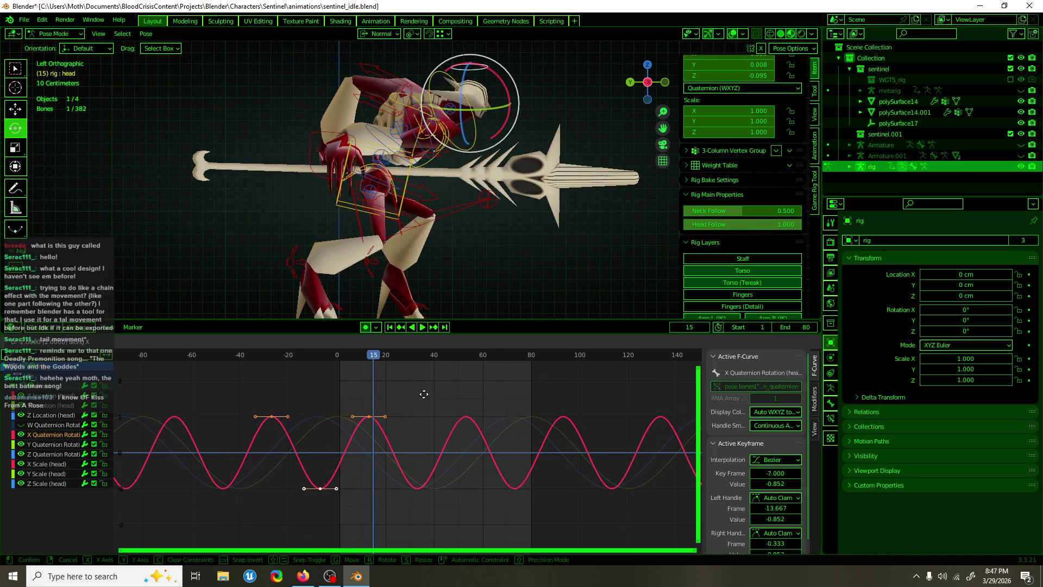
right_click(426, 395)
left_click_drag(427, 385, 257, 439)
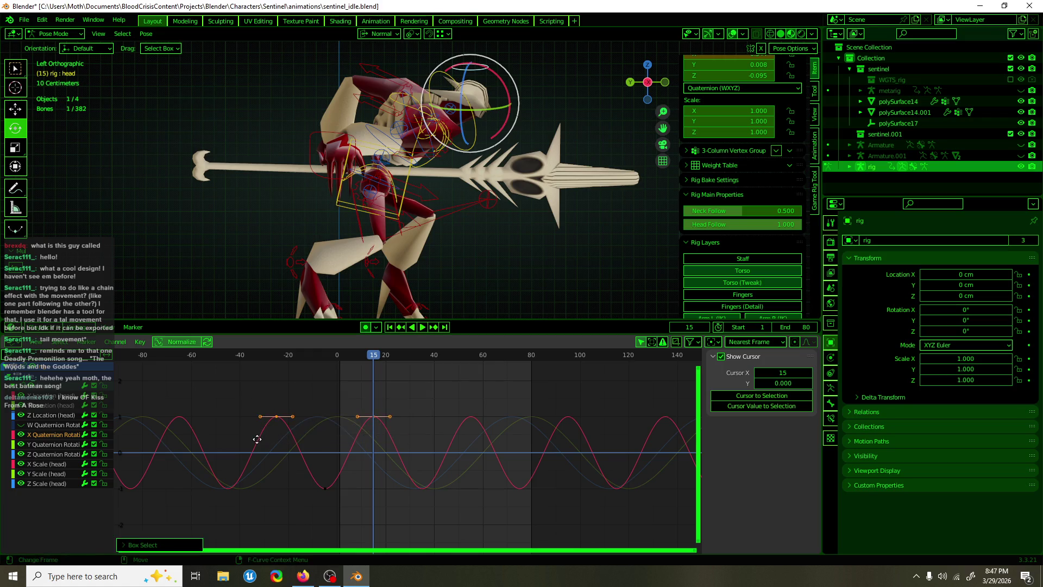
key("g")
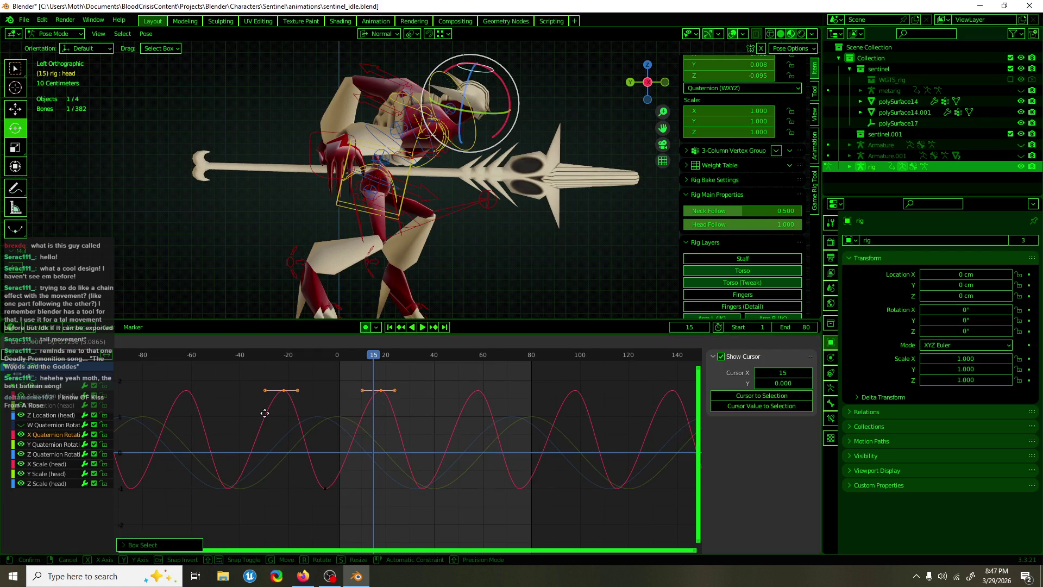
key("y")
left_click(267, 439)
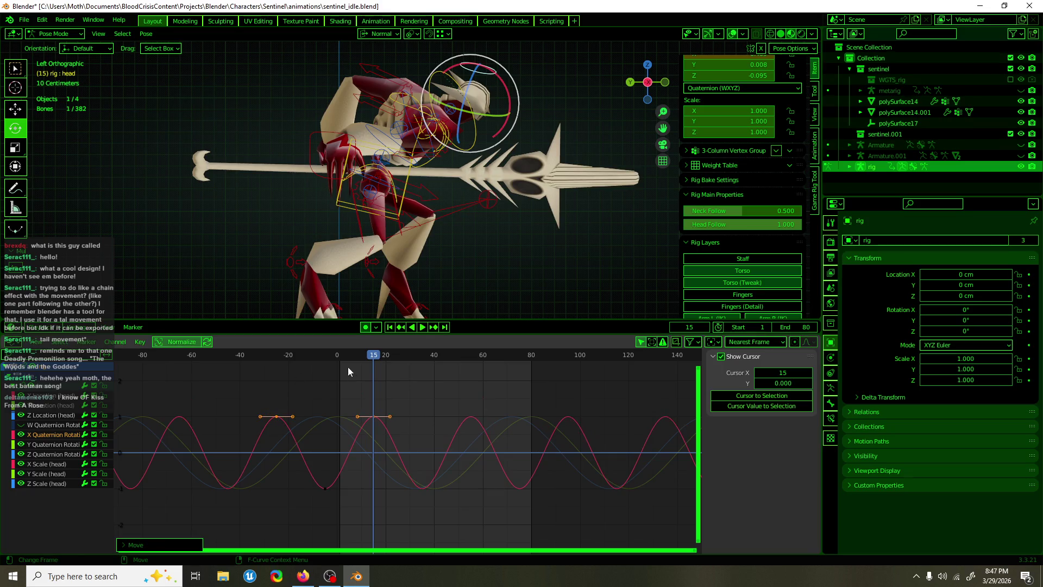
left_click_drag(400, 357, 470, 365)
- Select the neck control, play the loop, and save the blend file
left_click(478, 162)
middle_click_drag(478, 162, 360, 172)
key("space")
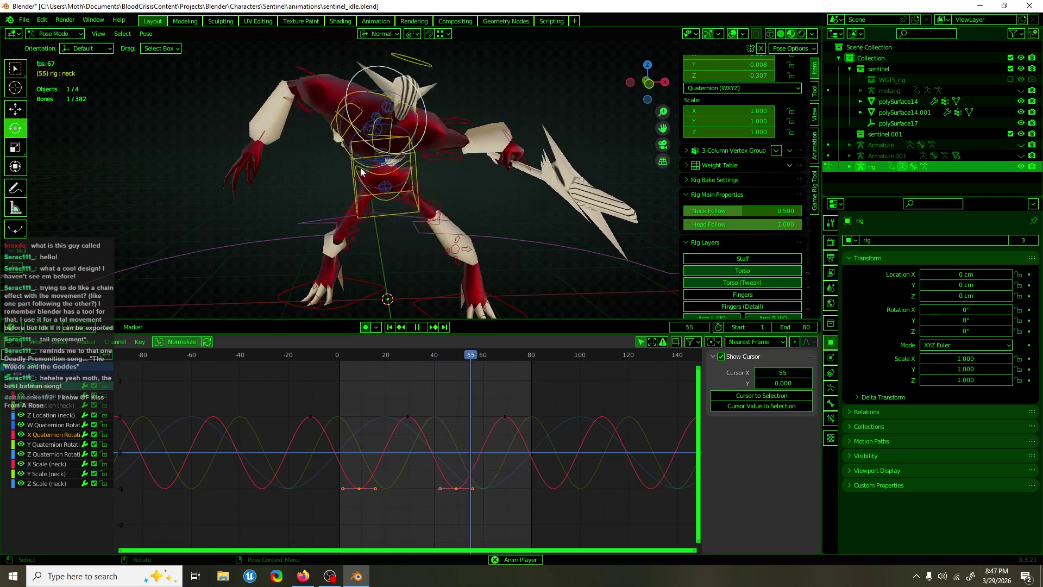
scroll(399, 218, "down", 5)
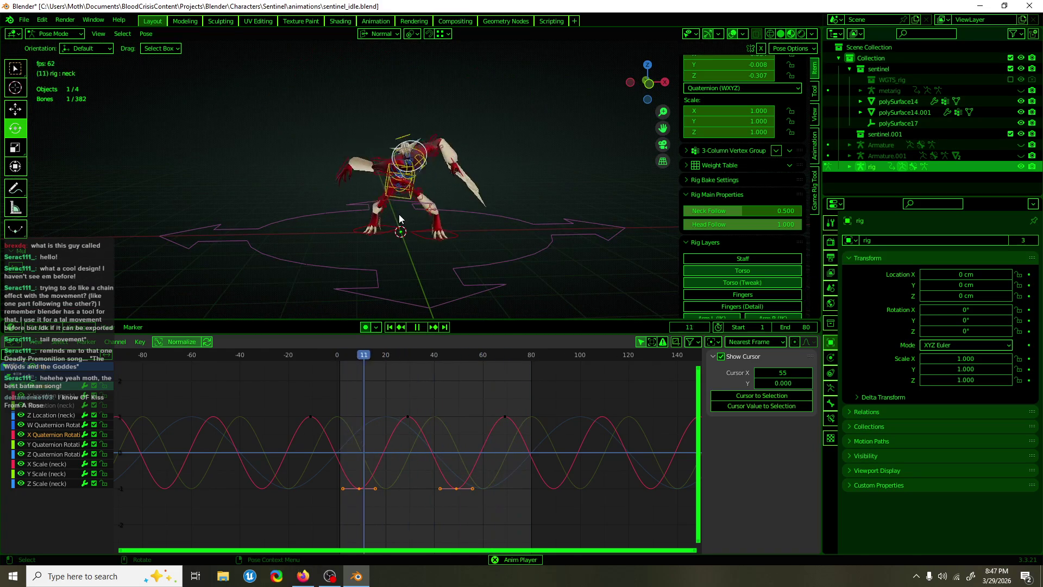
key("ctrl+s")
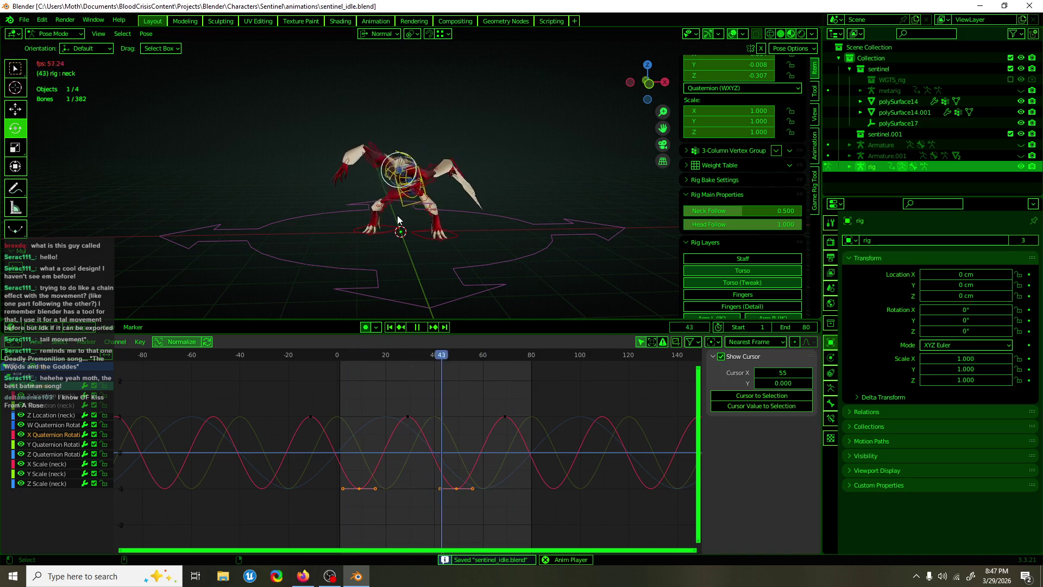
scroll(446, 199, "up", 3)
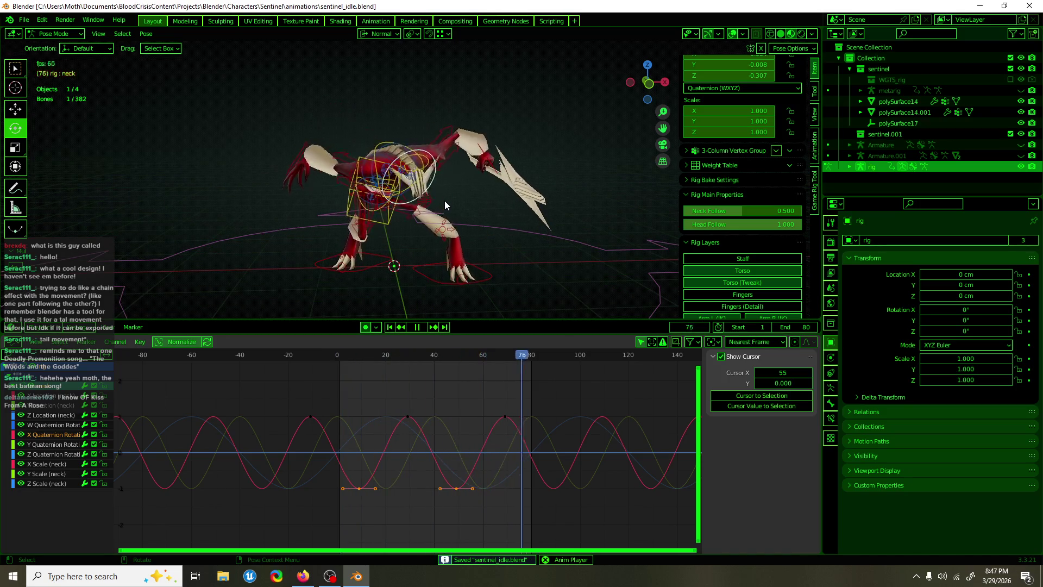
- Select the thigh_ik_target.L and .R bones and enable the pole for the right foot IK
left_click(425, 202)
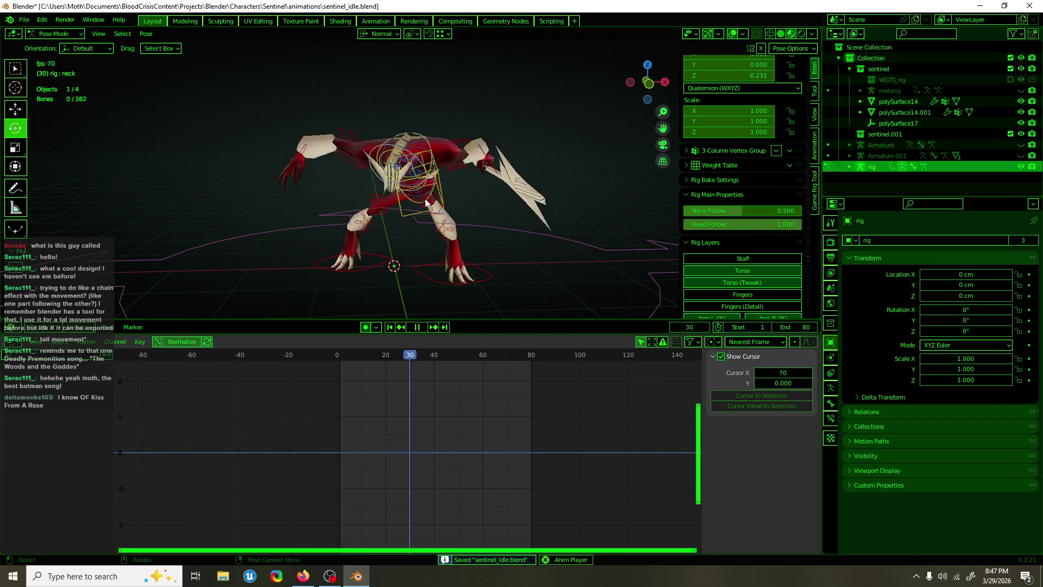
middle_click_drag(420, 229, 474, 227)
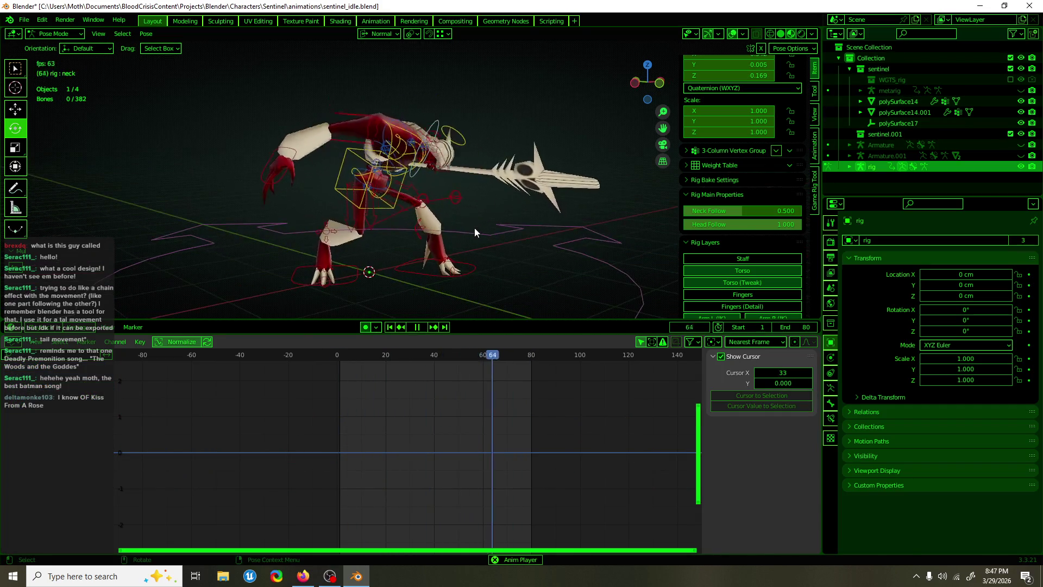
key("space")
left_click(460, 204)
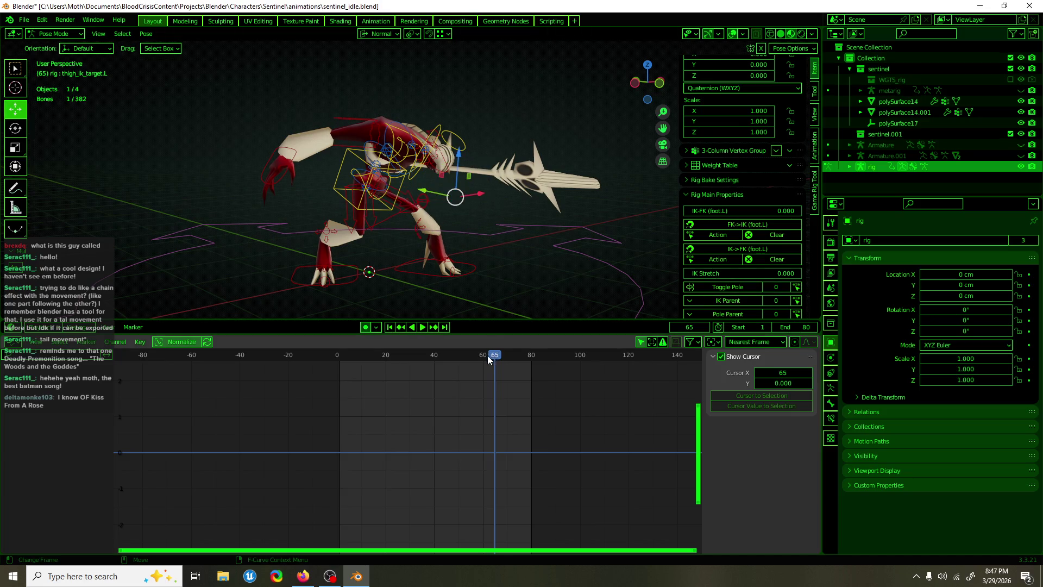
left_click(421, 210)
middle_click_drag(421, 209, 451, 234)
left_click(727, 287)
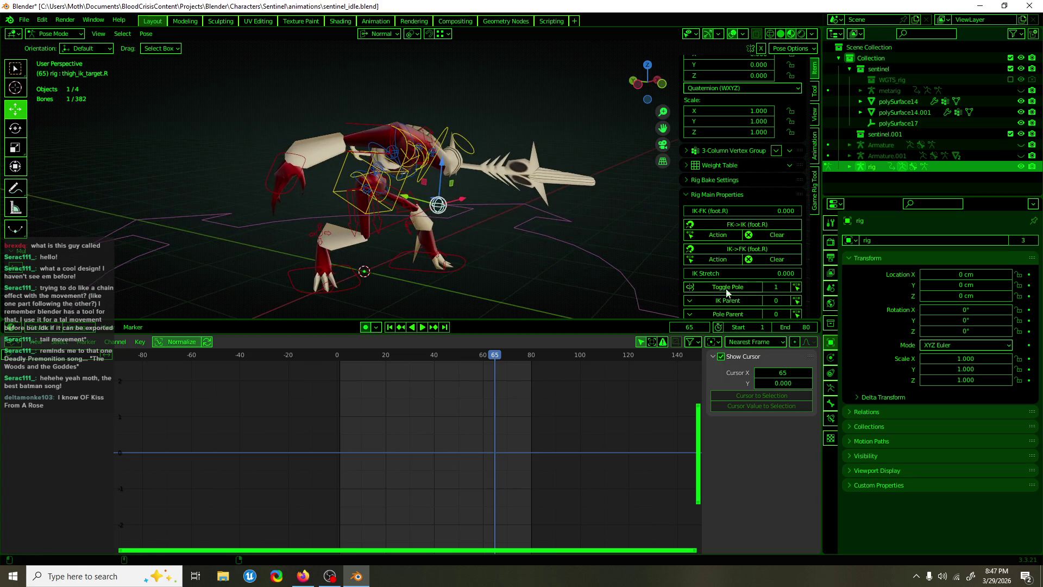
- Preview the animation from a front view and save the blend file
left_click(303, 576)
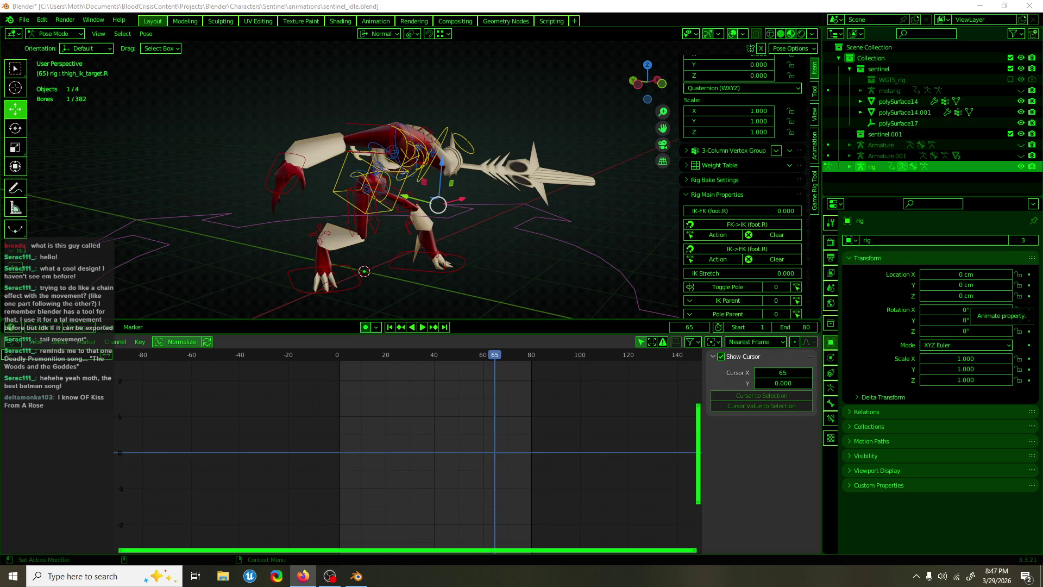
middle_click_drag(555, 147, 511, 154)
key("space")
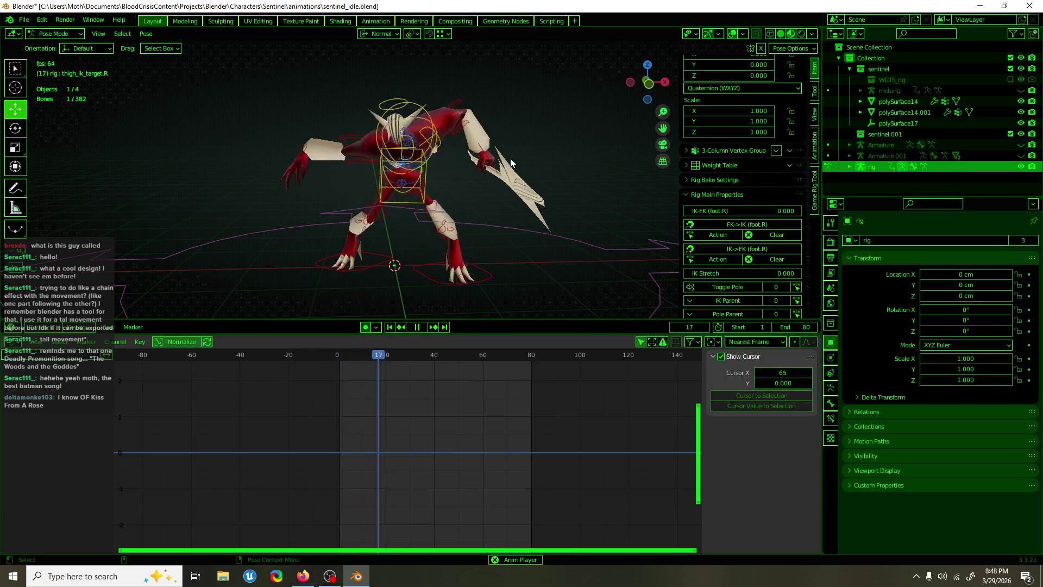
key("ctrl+s")
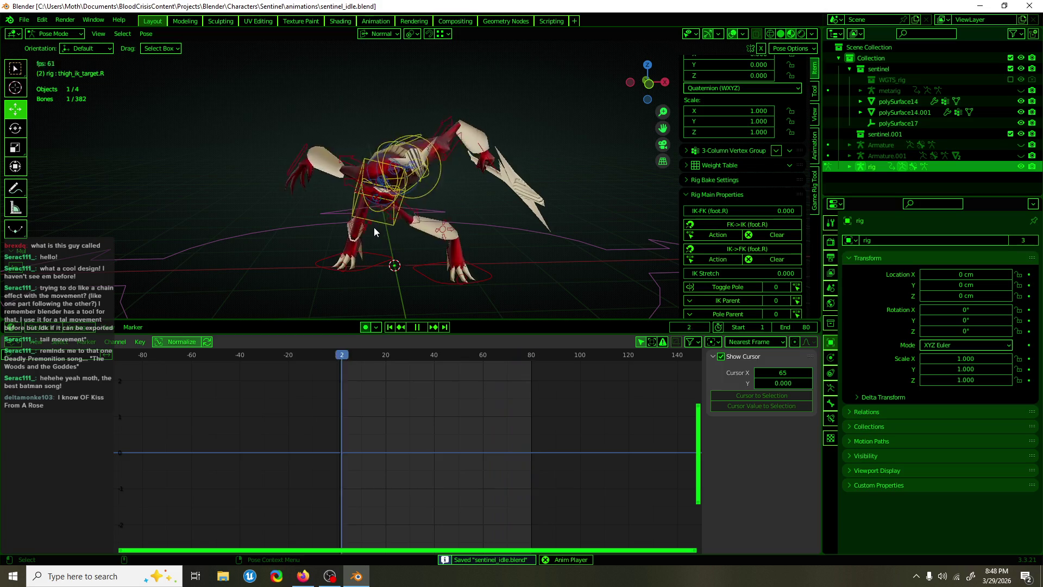
key("space")
- Set the playhead to frame 0 and select the thigh_ik.L control
left_click(338, 356)
left_click_drag(338, 356, 336, 356)
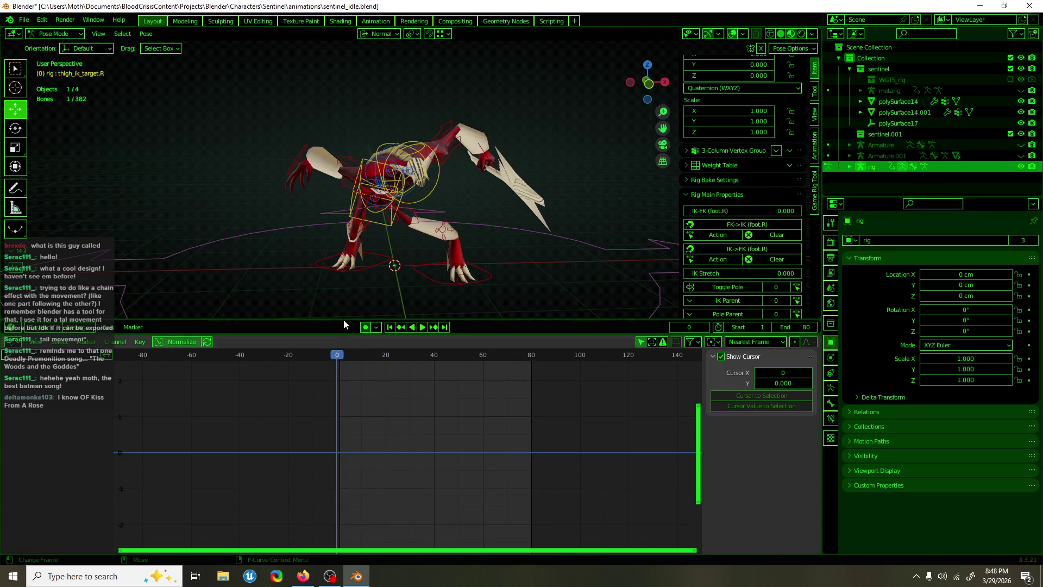
left_click(363, 226)
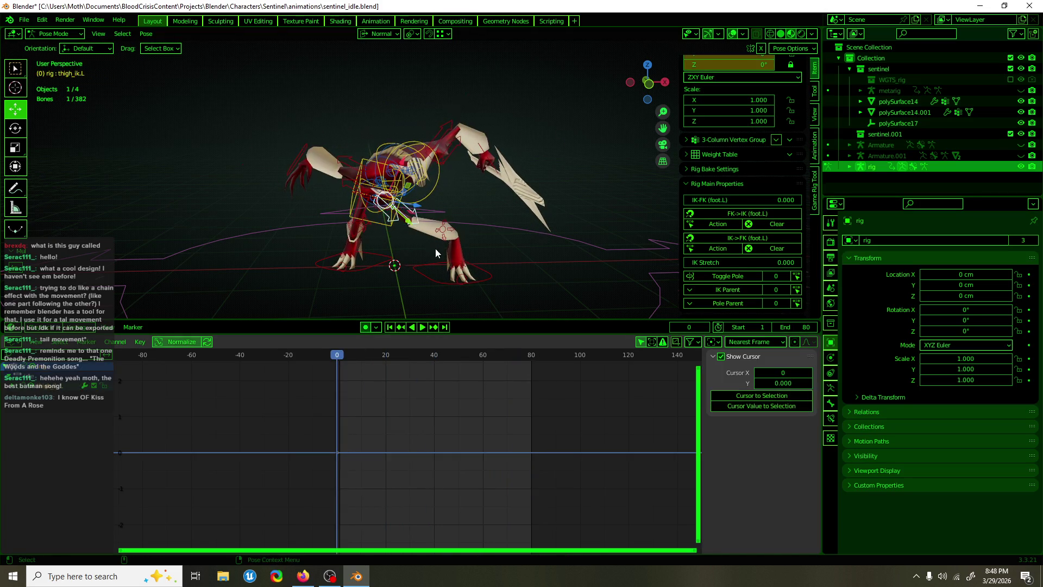
scroll(441, 225, "up", 5)
- Stop playback and select the hips bone with the playhead at the start
key("space")
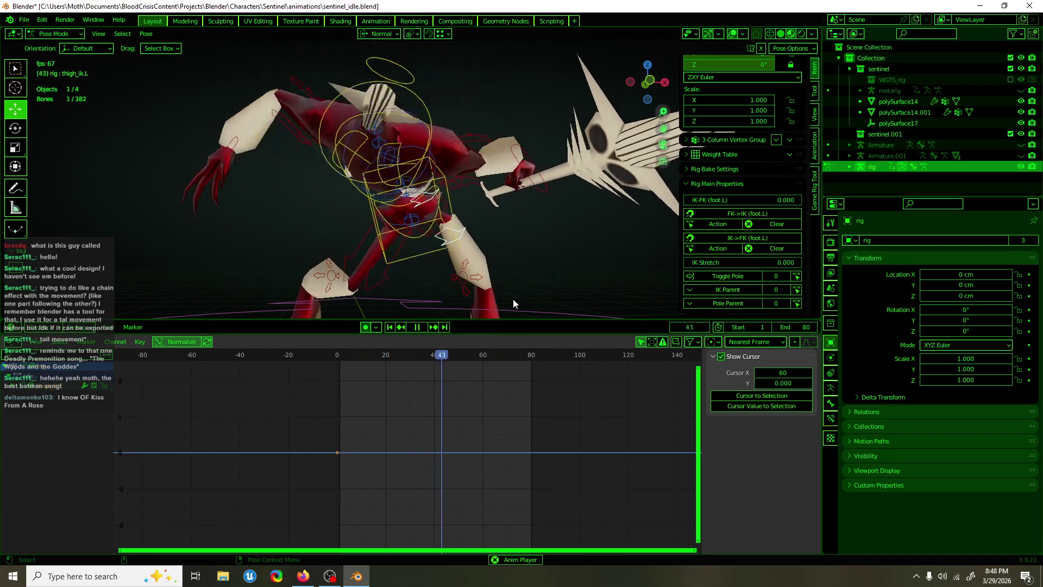
key("space")
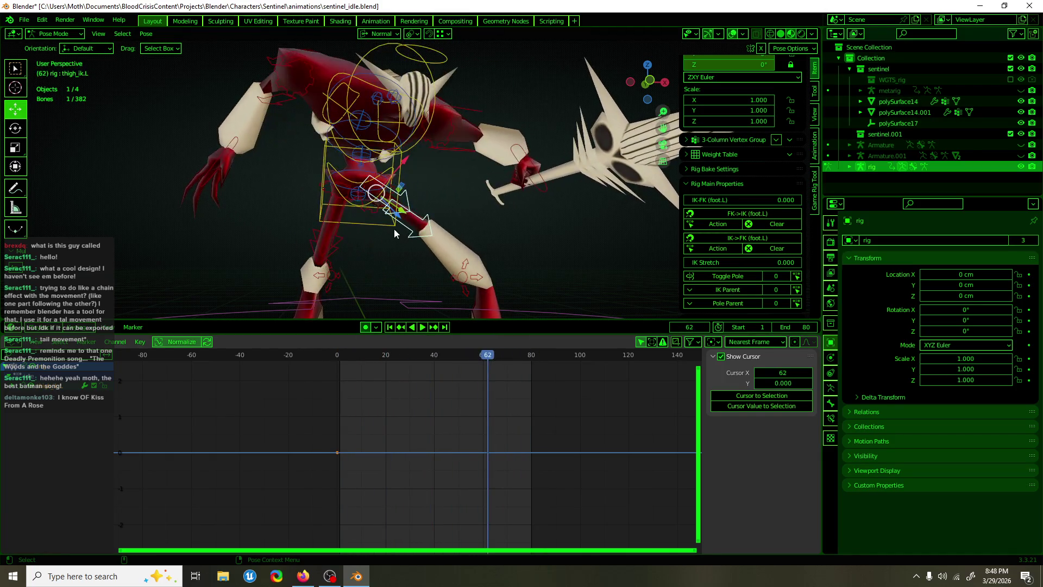
left_click(354, 206)
left_click_drag(359, 356, 337, 359)
middle_click_drag(377, 292, 385, 264)
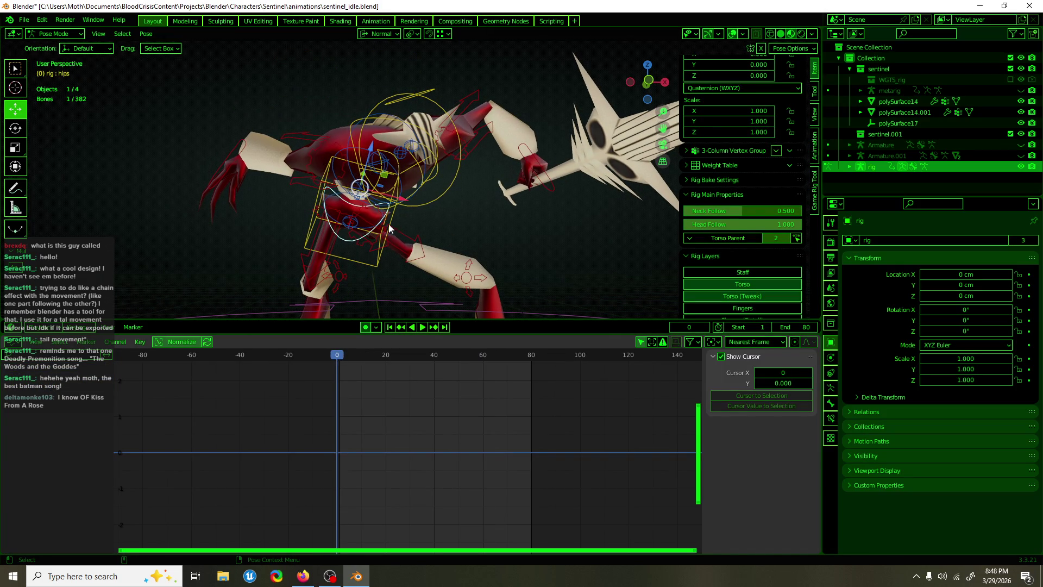
- Tilt the hips about 23 degrees at frame 0 and duplicate the keys later
key("shift+space")
key("r")
left_click_drag(390, 165, 390, 173)
key("g")
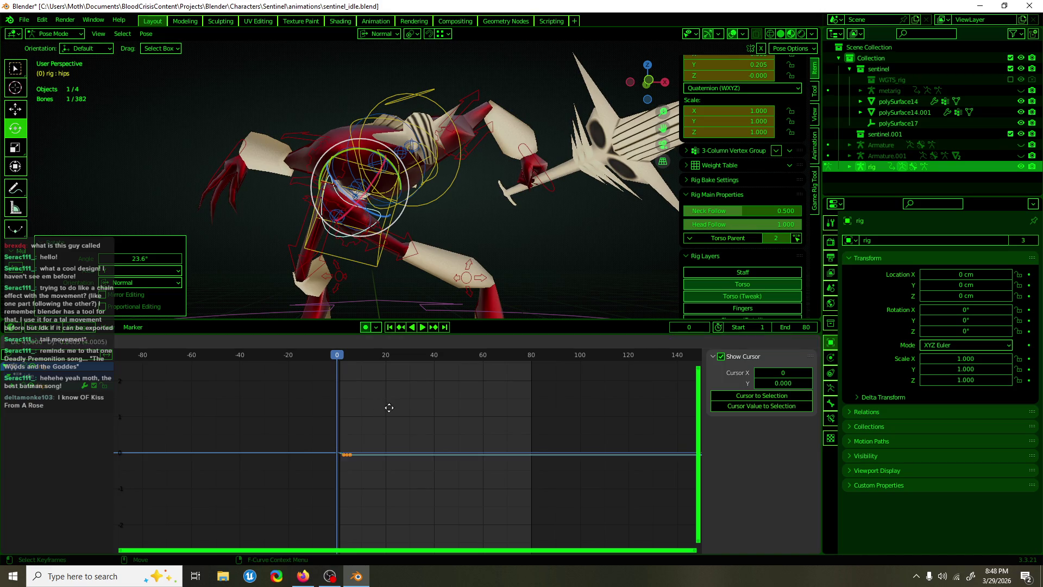
left_click(571, 421)
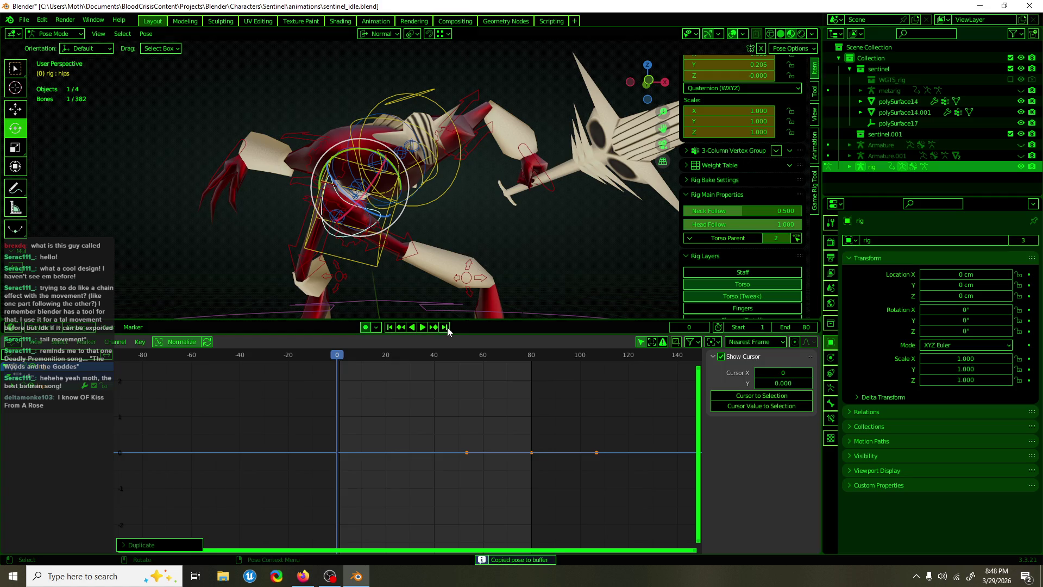
- Paste the mirrored hips pose at frame 40 and make the curve cyclic
left_click(433, 354)
key("ctrl+shift+v")
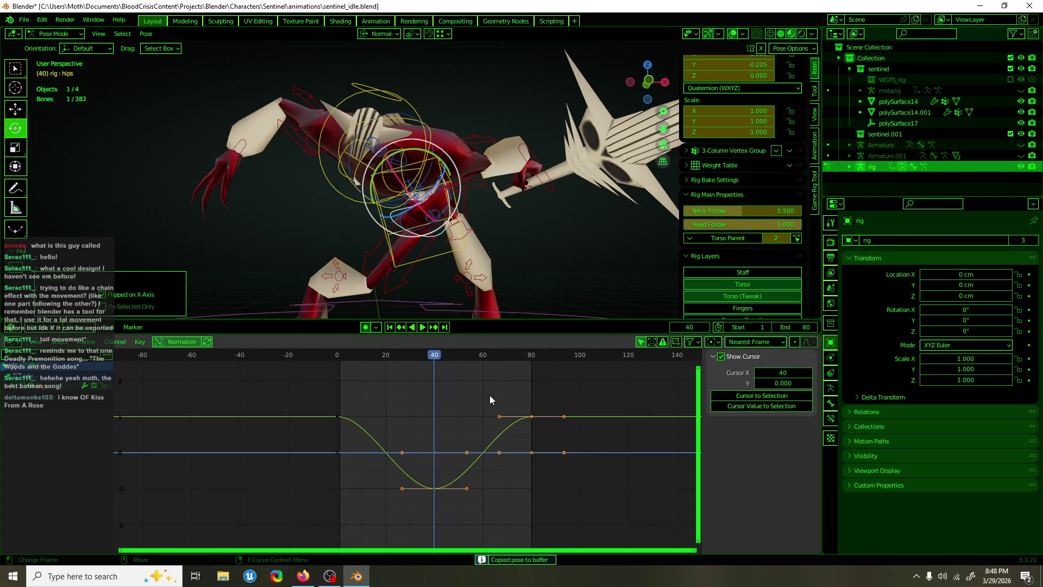
key("F3")
key("Escape")
key("F3")
key("Return")
- Offset the hips keys in time so the -0.205 low key lands at frame 60
left_click_drag(500, 439, 501, 439)
key("g")
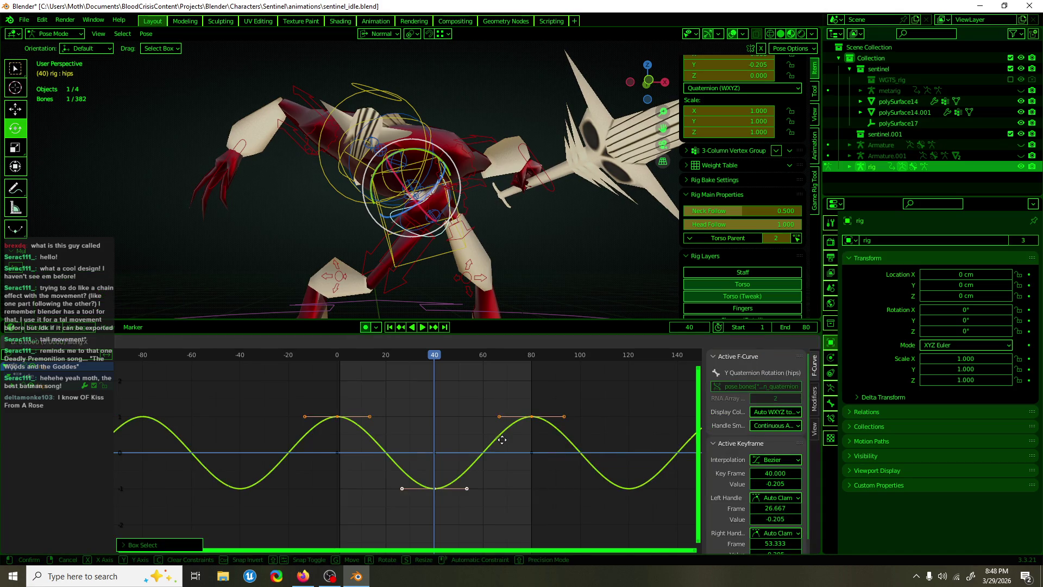
left_click(469, 434)
key("space")
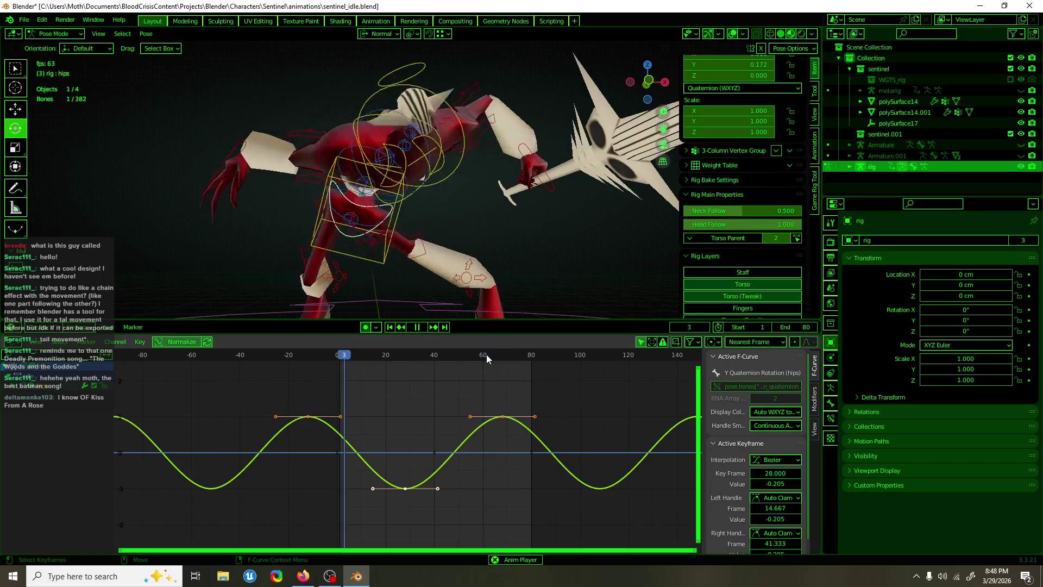
key("g")
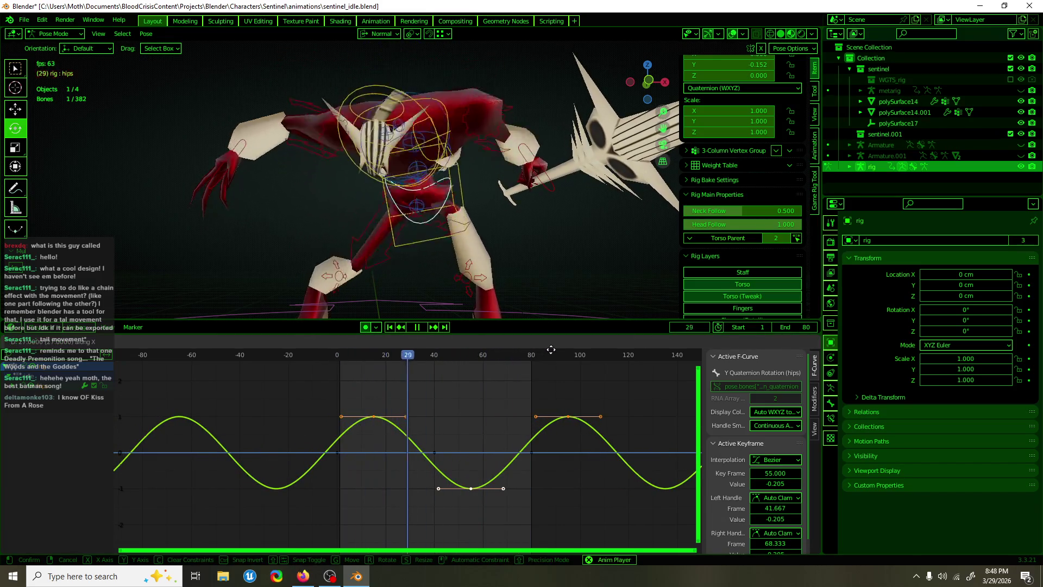
left_click(563, 349)
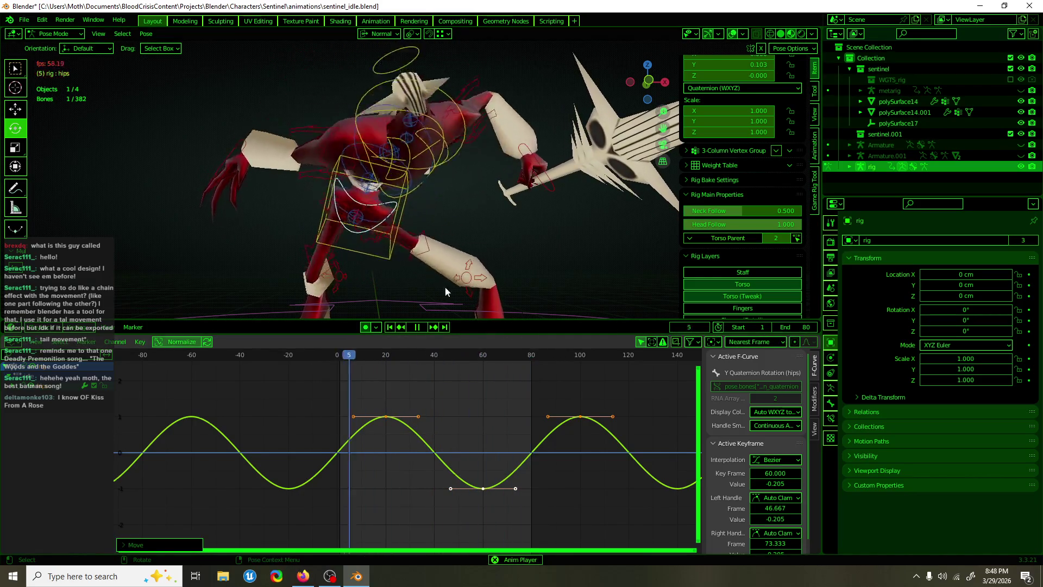
mouse_move(383, 278)
middle_mouse_down()
mouse_move(477, 258)
mouse_move(227, 267)
mouse_move(478, 262)
middle_mouse_up()
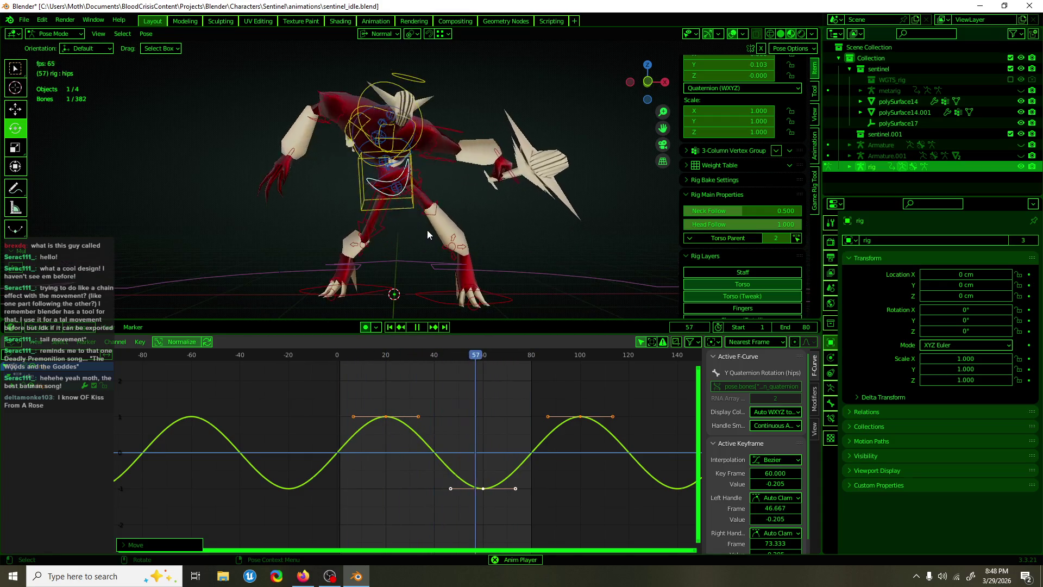
left_click(383, 229)
- Rotate and key thigh_ik.R at frame 0, then duplicate the keys later
left_click(335, 355)
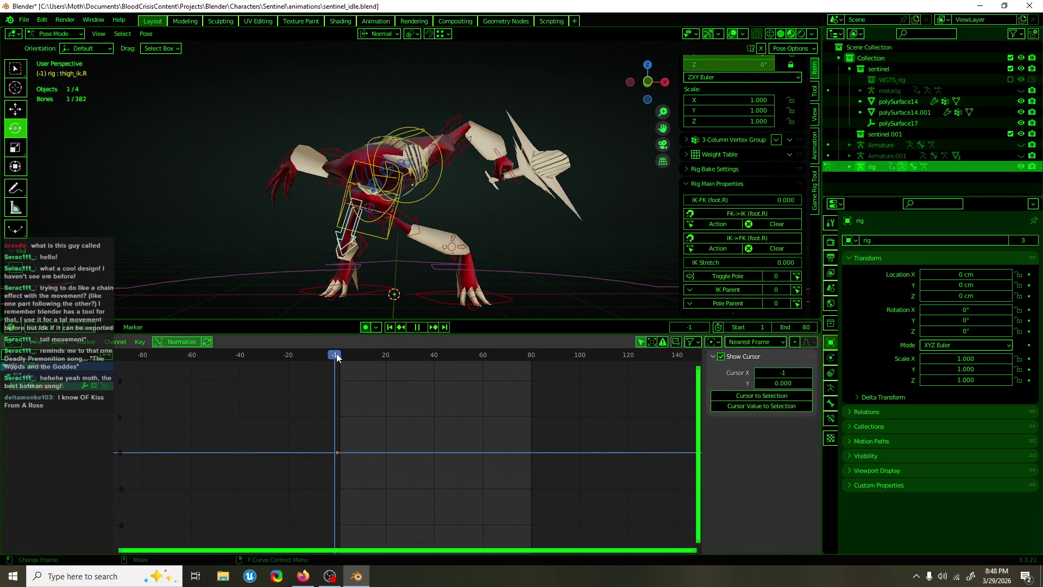
key("space")
key("r")
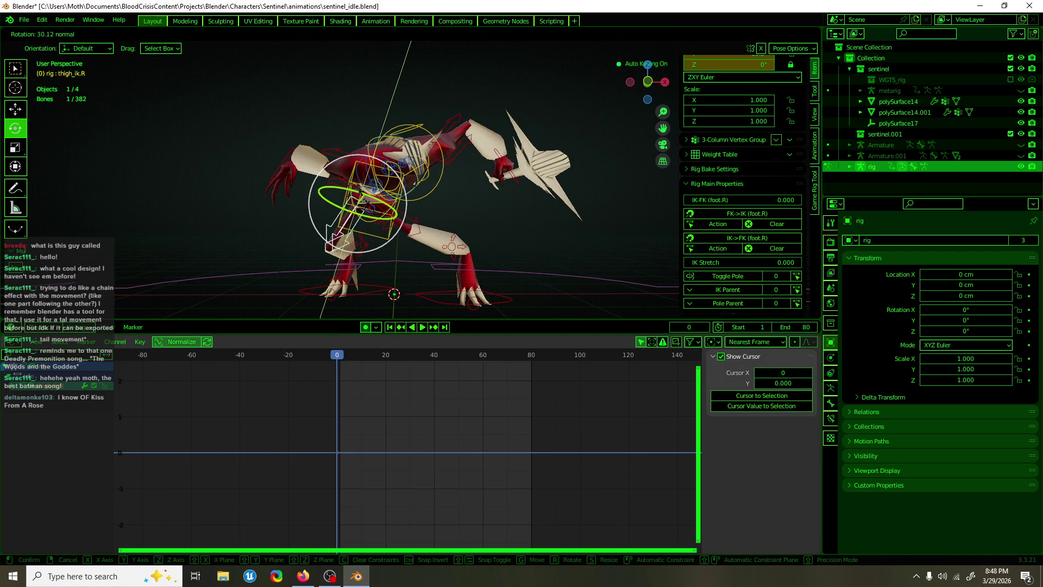
left_click(357, 379)
left_click_drag(353, 416, 320, 473)
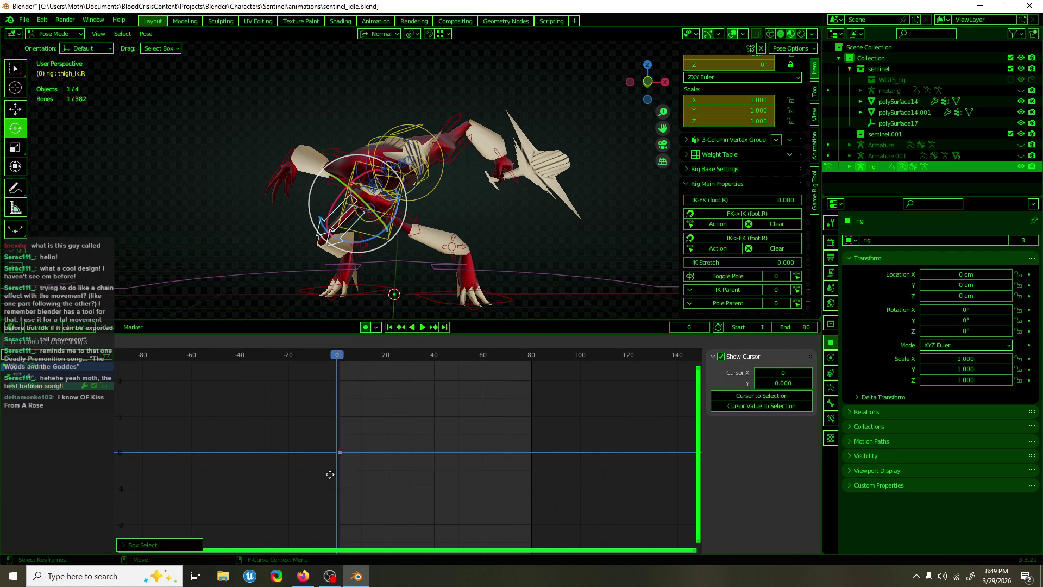
left_click(515, 481)
- Key the opposite Y rotation at frame 40 and make the curves cyclic
mouse_move(412, 358)
left_mouse_down()
mouse_move(342, 359)
mouse_move(435, 356)
left_mouse_up()
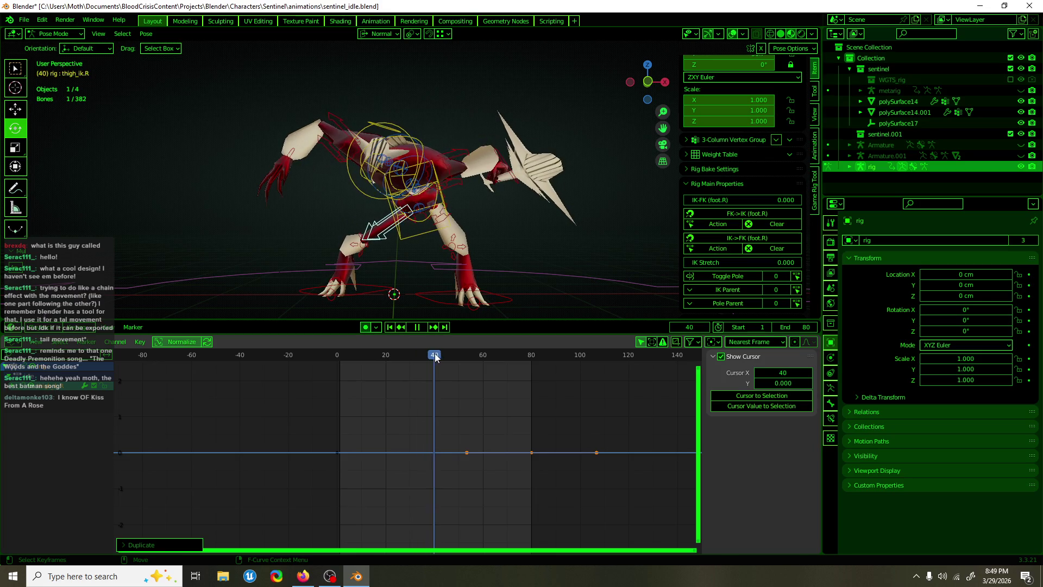
key("r")
key("y")
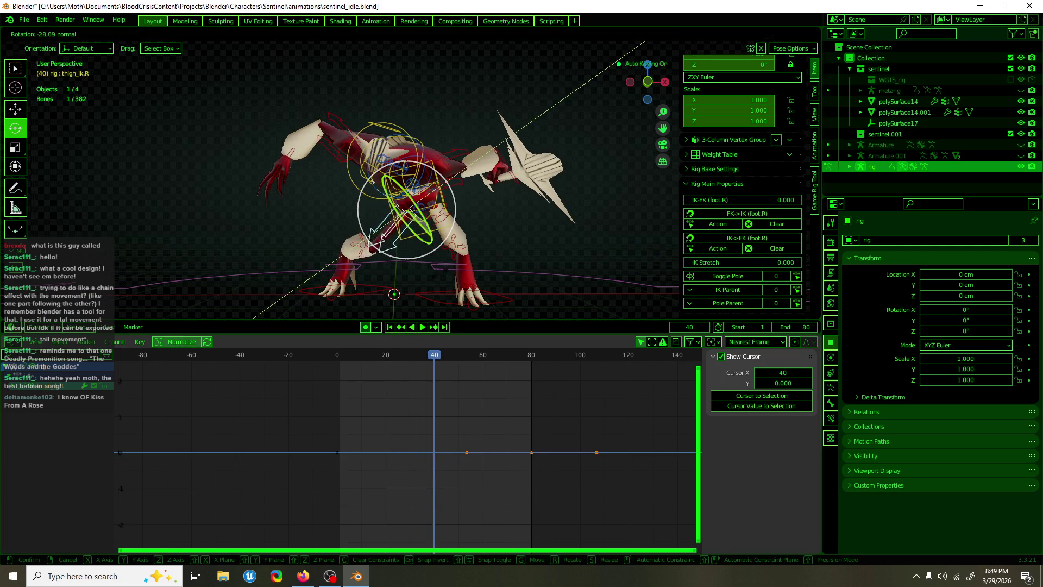
key("Return")
key("F3")
left_click(434, 416)
- Shift the Y Euler rotation curve about 13 frames later, low key at frame 53
left_click_drag(410, 361, 376, 361)
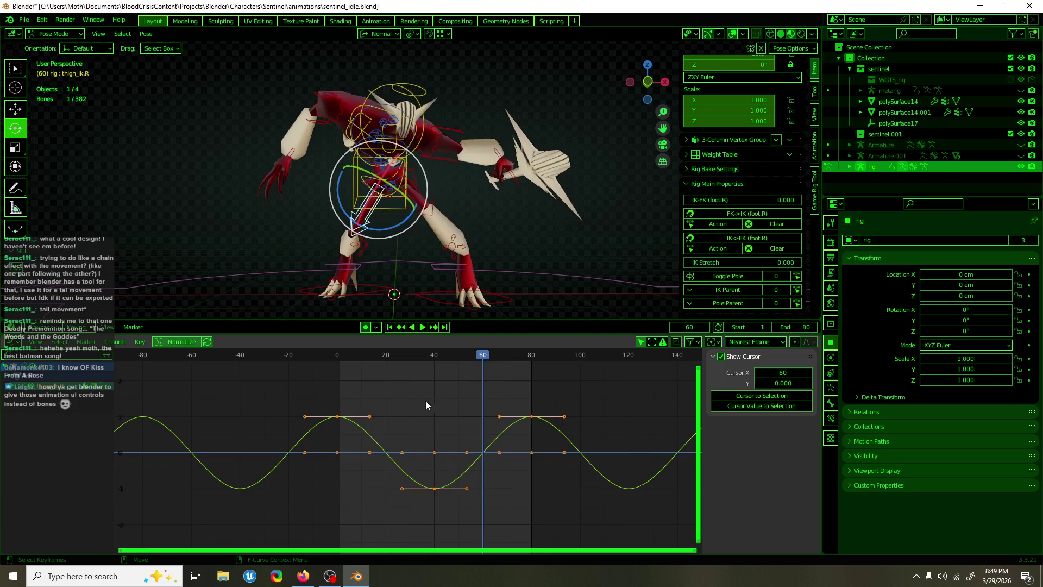
left_click(364, 430)
key("g")
left_click(396, 367)
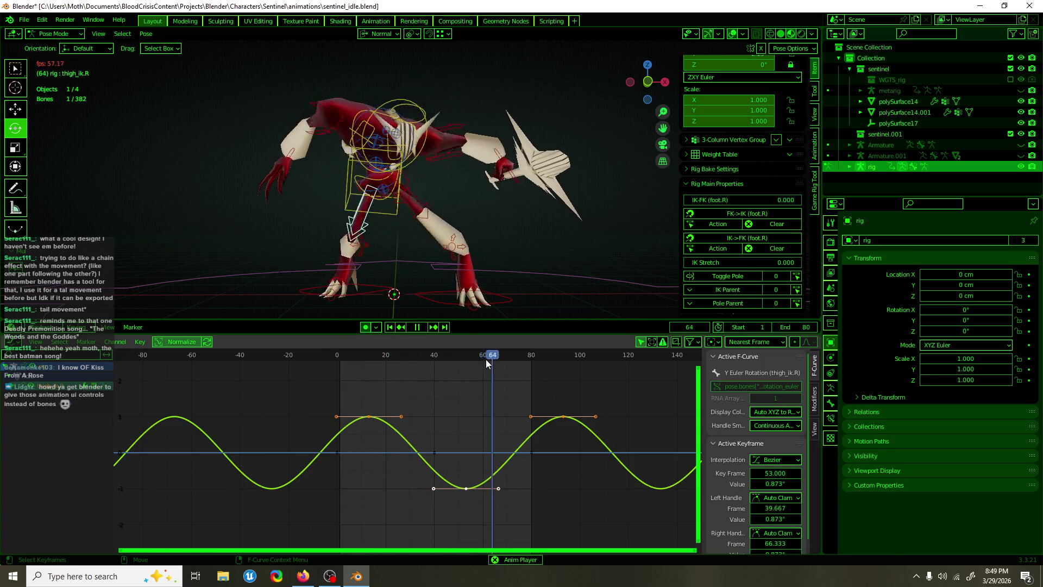
left_click(431, 225)
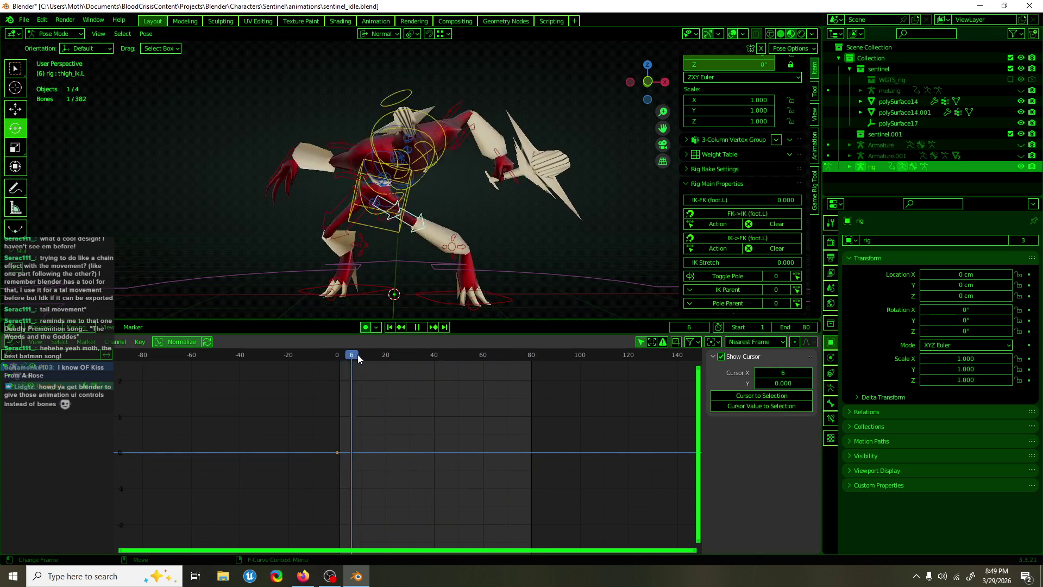
- Duplicate the left thigh's frame-0 key later on the timeline and go to frame 40
key("Escape")
left_click_drag(327, 468, 329, 469)
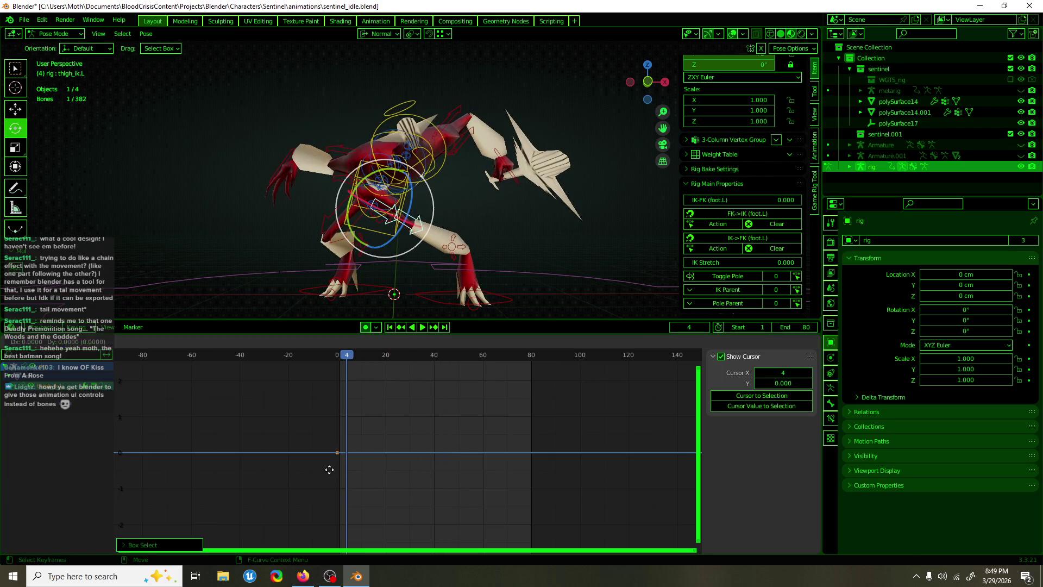
left_click(522, 471)
left_click(434, 355)
- Rotate thigh_ik.L about -33 degrees at frame 40 and make its curve cyclic
mouse_move(391, 296)
middle_mouse_down()
mouse_move(456, 261)
mouse_move(450, 219)
mouse_move(545, 196)
mouse_move(479, 210)
middle_mouse_up()
left_click_drag(487, 212, 484, 238)
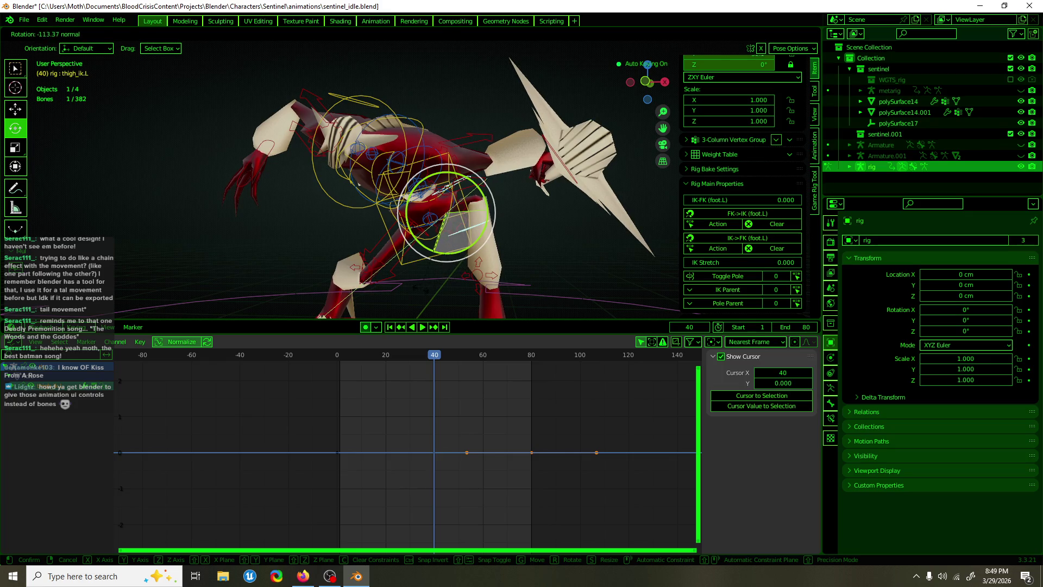
left_click_drag(325, 315, 447, 279)
key("F3")
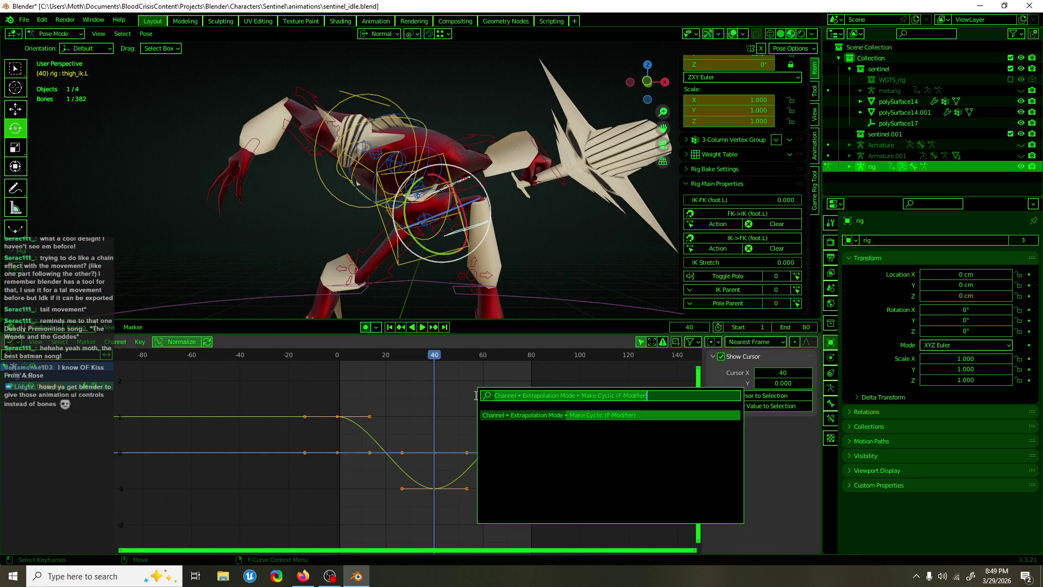
left_click(504, 416)
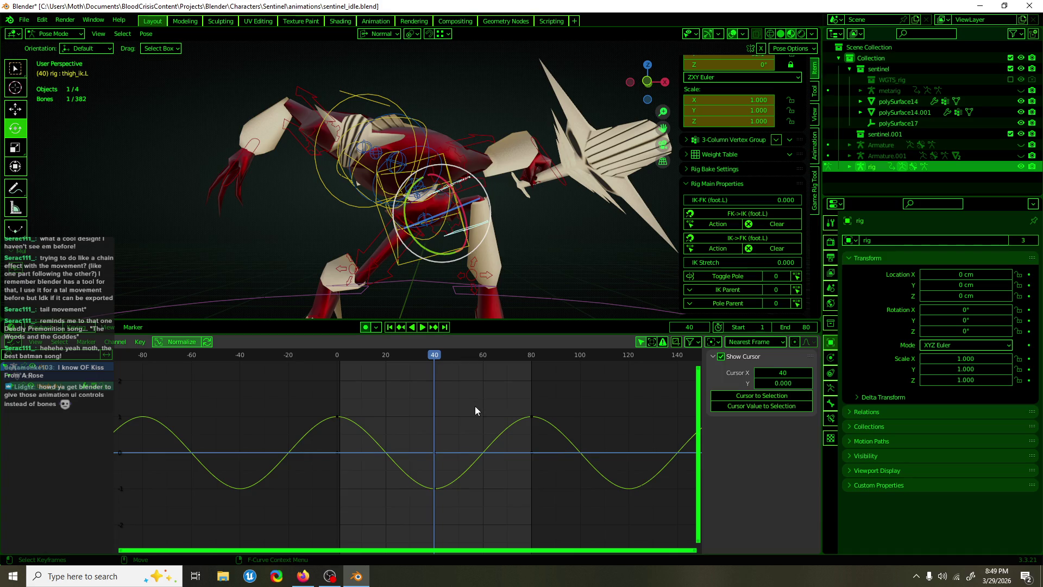
mouse_move(435, 271)
middle_mouse_down()
mouse_move(391, 255)
mouse_move(232, 247)
mouse_move(493, 250)
mouse_move(496, 259)
middle_mouse_up()
mouse_move(451, 370)
left_mouse_down()
mouse_move(406, 356)
mouse_move(378, 362)
mouse_move(478, 358)
mouse_move(451, 369)
mouse_move(438, 360)
left_mouse_up()
- Shift the left thigh curve earlier so its low key sits at frame -25, then play
left_click_drag(487, 408, 508, 454)
key("g")
key("x")
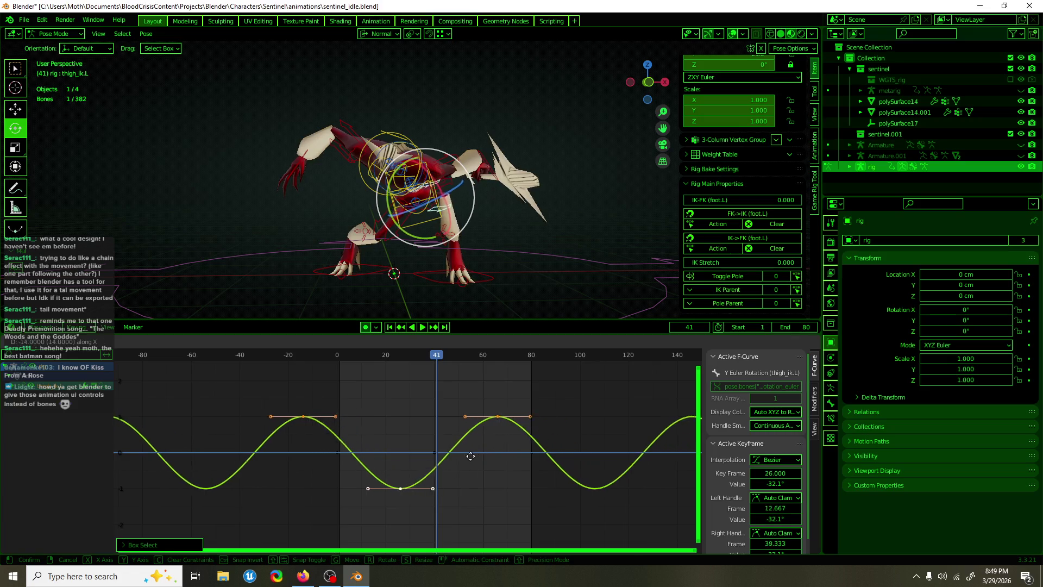
left_click(416, 466)
mouse_move(422, 357)
left_mouse_down()
mouse_move(389, 362)
mouse_move(508, 354)
mouse_move(435, 373)
mouse_move(356, 365)
left_mouse_up()
left_click(408, 401)
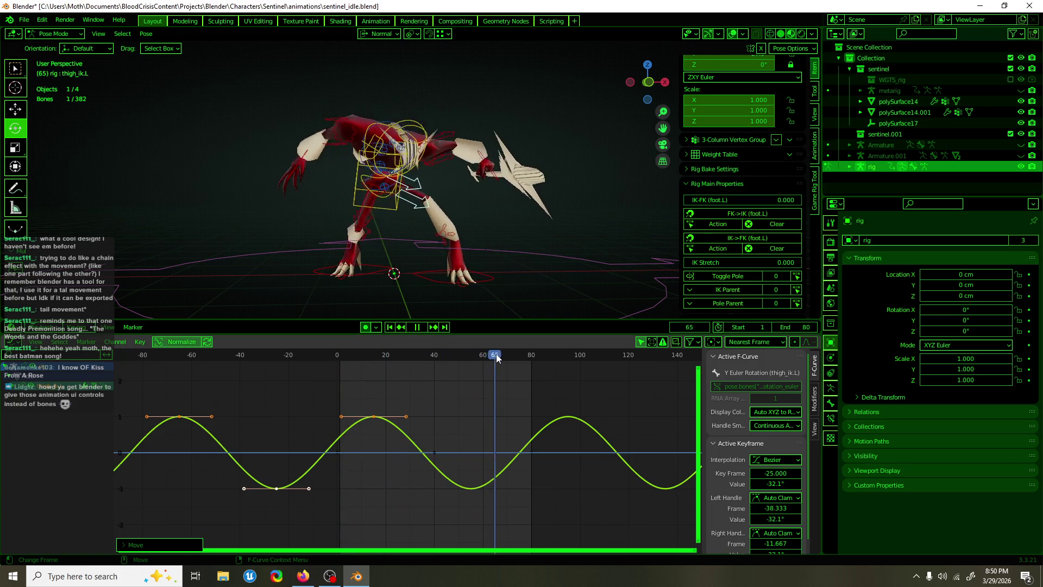
key("space")
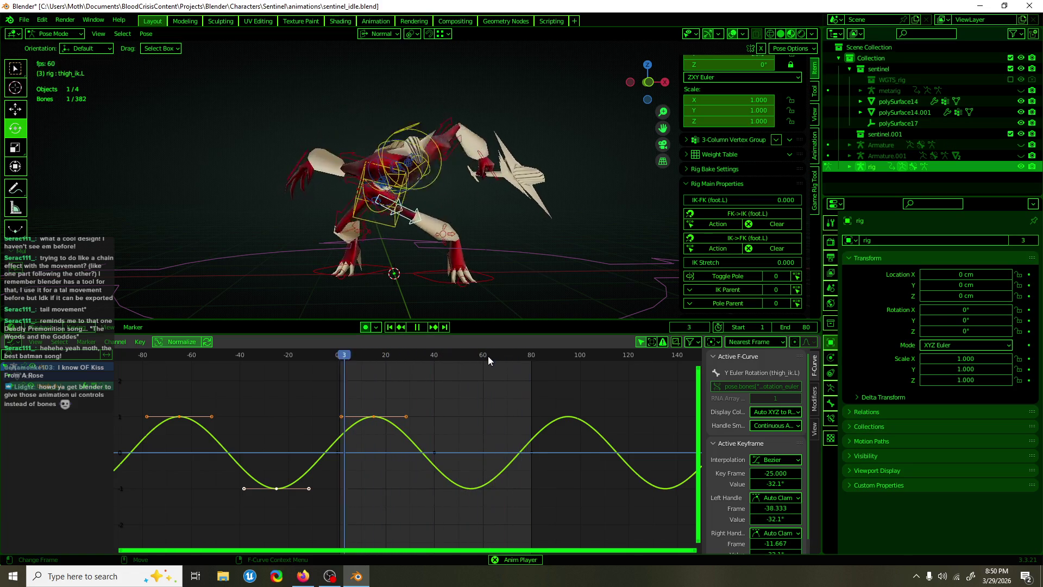
- Deepen the left thigh's Y rotation swing to about -53° by scaling its keys vertically
key("s")
key("y")
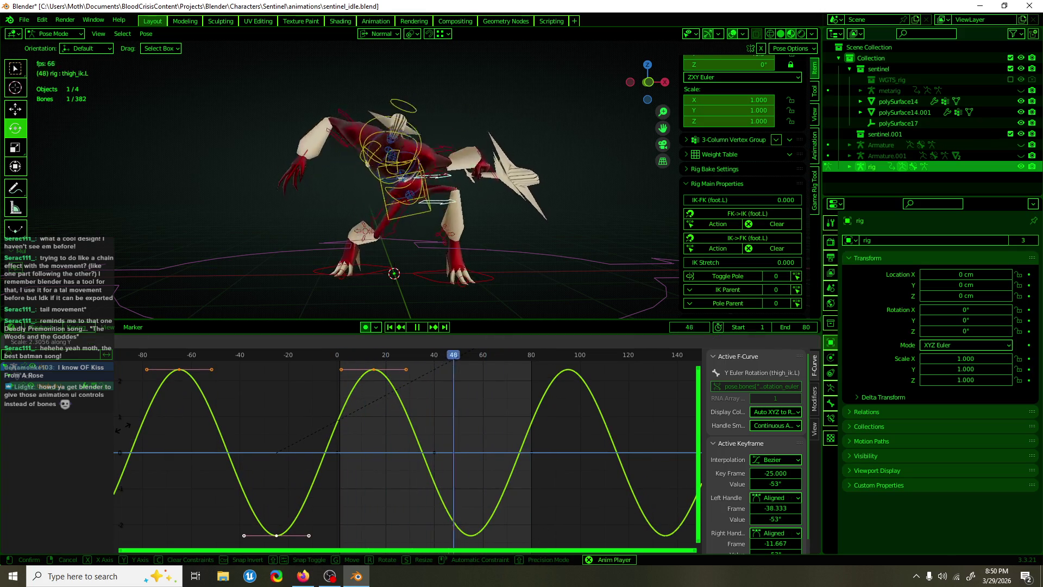
left_click(95, 451)
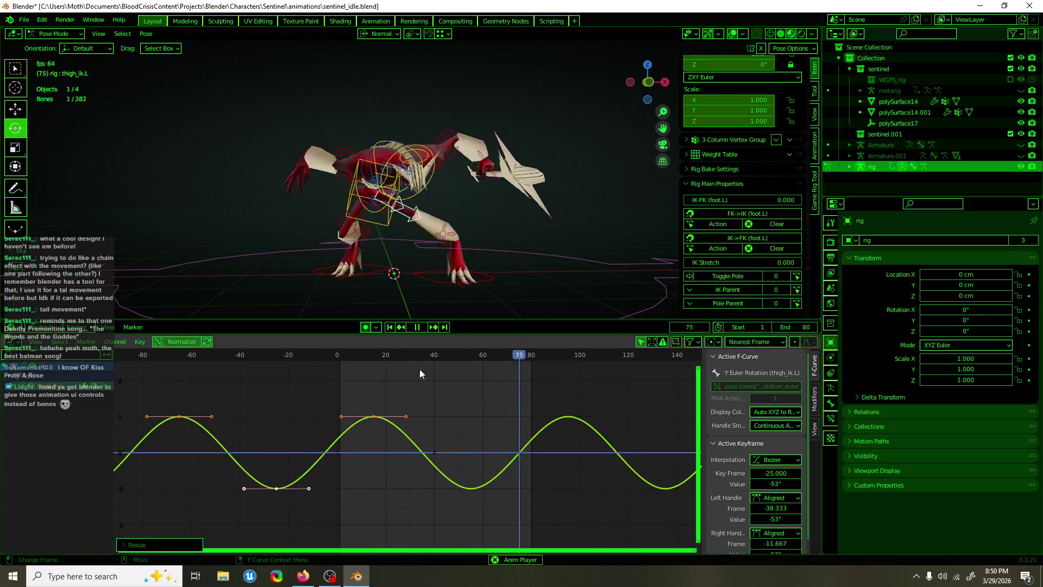
- Slide the thigh keys in time so the low key sits at frame -31, then save sentinel_idle.blend
key("g")
key("x")
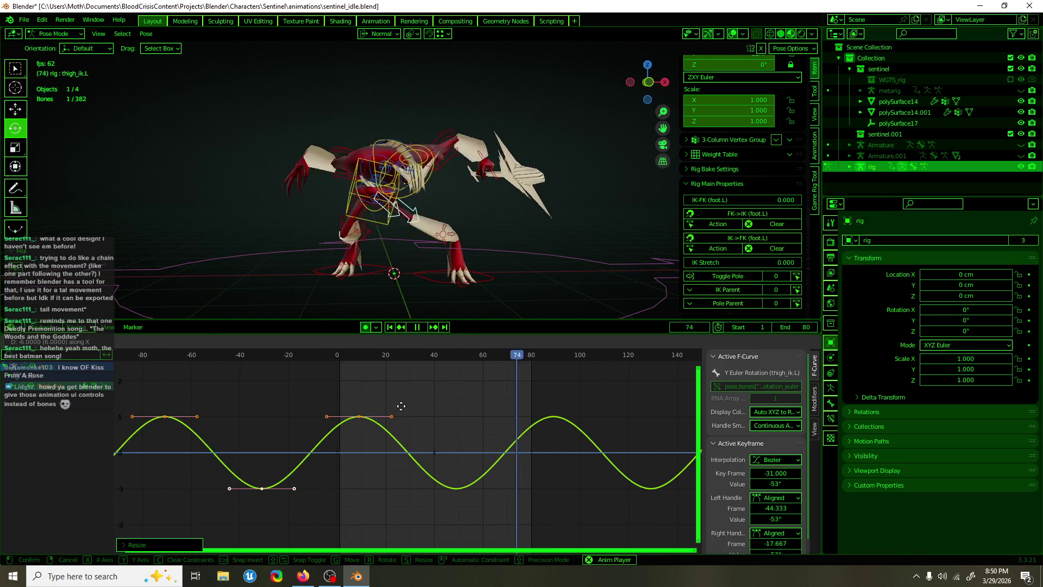
left_click(400, 406)
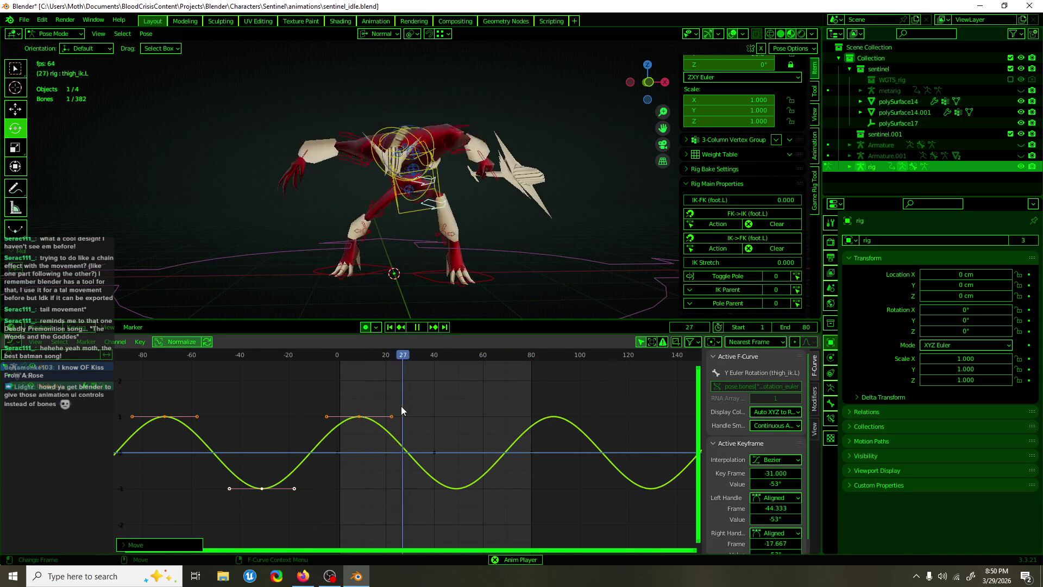
key("ctrl+s")
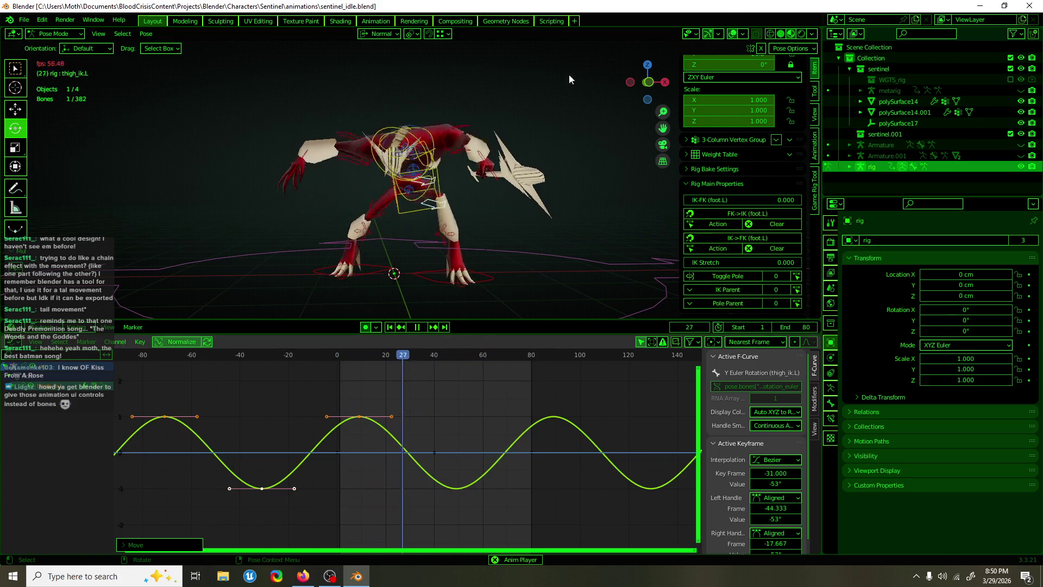
- View the mesh from the side with overlays hidden, and stop playback at frame 10
key("shift+alt+z")
mouse_move(569, 79)
middle_mouse_down()
mouse_move(524, 175)
mouse_move(452, 221)
mouse_move(680, 226)
mouse_move(454, 229)
middle_mouse_up()
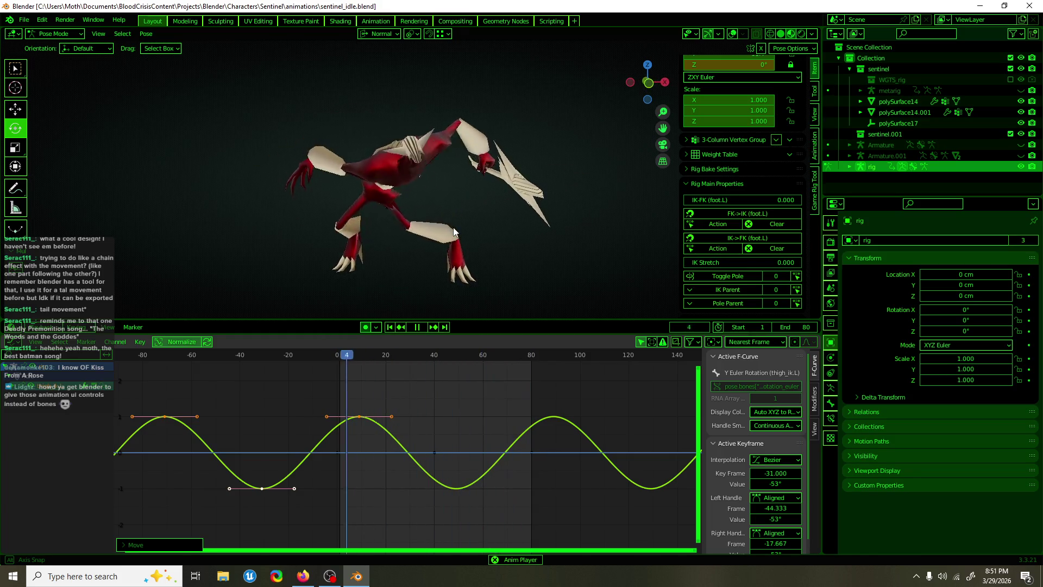
mouse_move(461, 226)
middle_mouse_down()
mouse_move(556, 209)
mouse_move(549, 229)
mouse_move(581, 247)
middle_mouse_up()
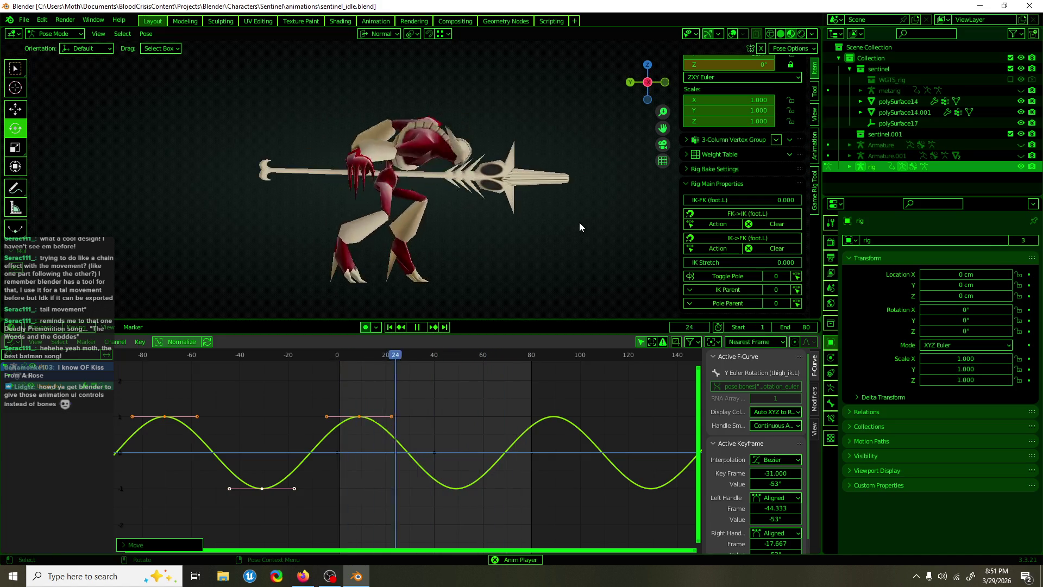
key("space")
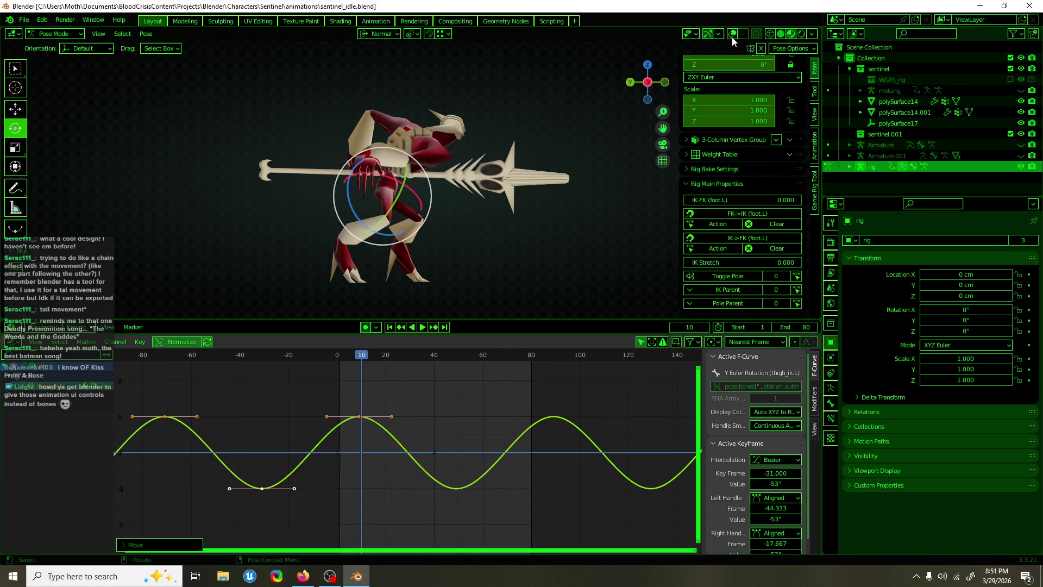
- Restore the rig overlays, select the torso control, switch to Move and clear the keyframe selection
left_click(733, 36)
left_click(416, 187)
mouse_move(416, 187)
middle_mouse_down()
mouse_move(472, 208)
mouse_move(323, 211)
mouse_move(588, 219)
mouse_move(445, 214)
mouse_move(501, 209)
mouse_move(442, 255)
middle_mouse_up()
key("shift+space")
key("g")
left_click(354, 364)
key("b")
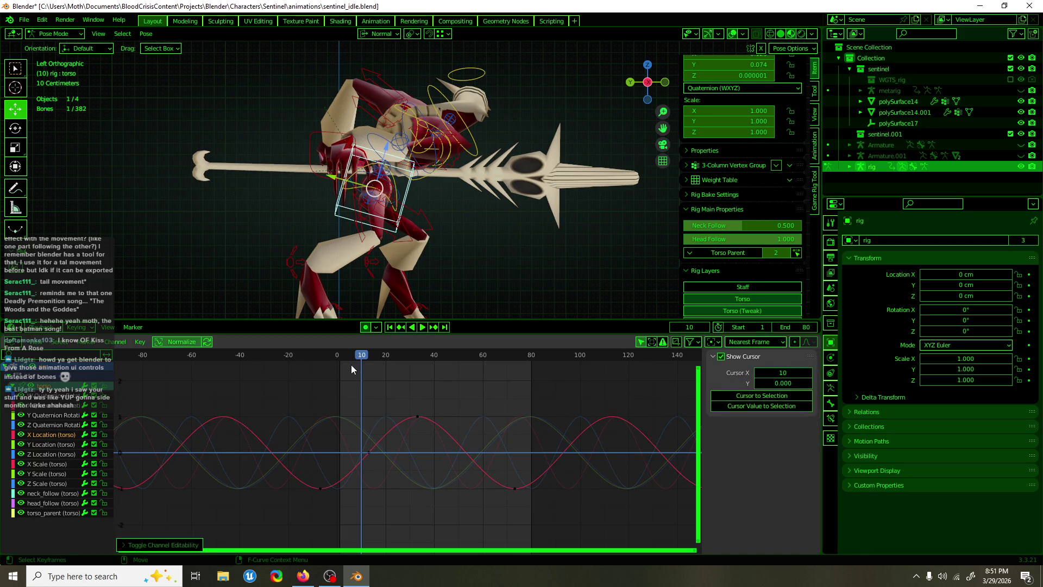
- Slide the torso's Z Location keys later in time and preview the offset
mouse_move(354, 354)
left_mouse_down()
mouse_move(338, 354)
mouse_move(407, 356)
left_mouse_up()
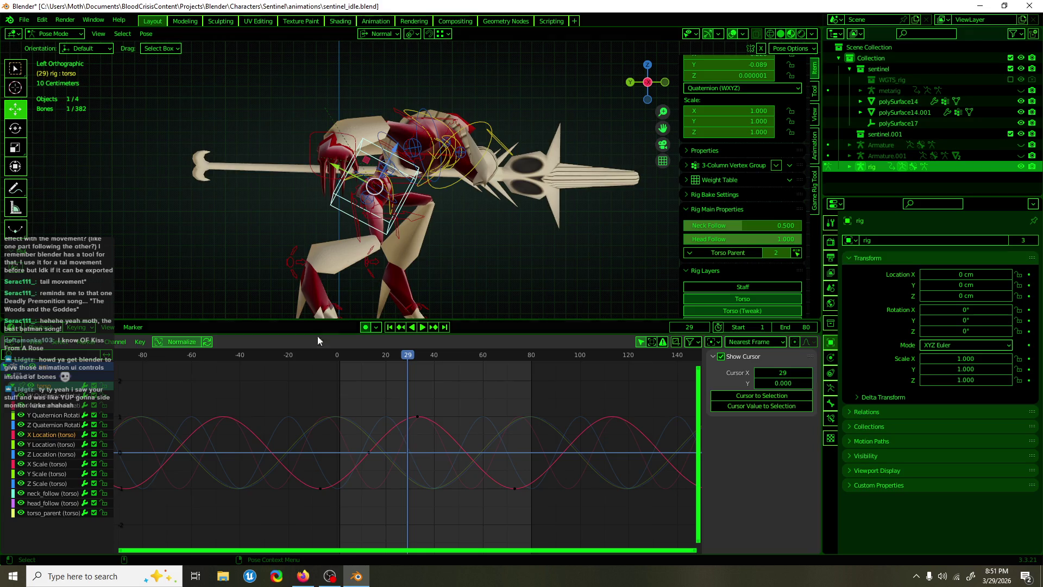
left_click(48, 454)
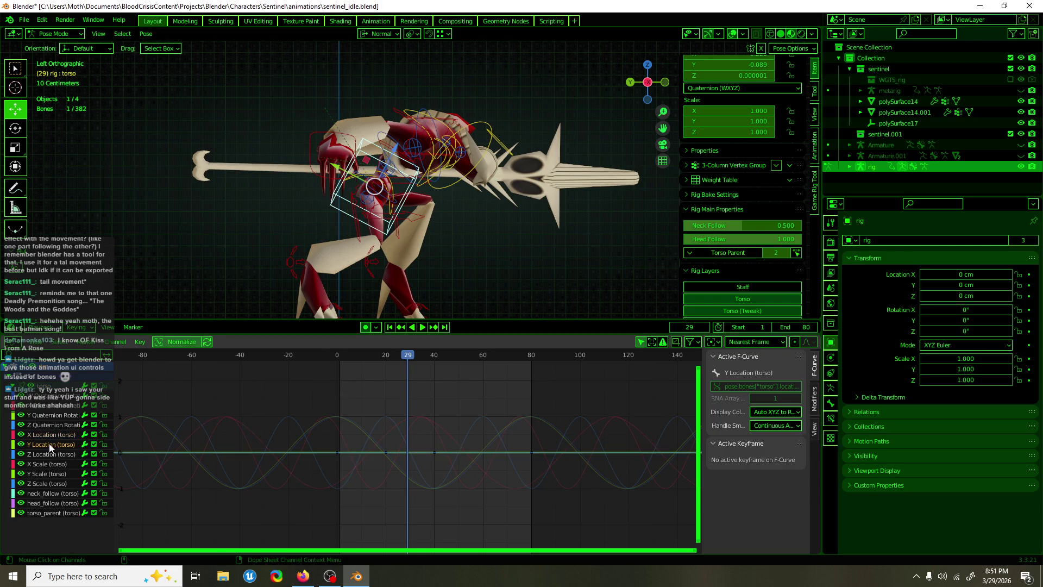
mouse_move(402, 412)
left_mouse_down()
mouse_move(386, 430)
mouse_move(396, 439)
left_mouse_up()
key("g")
left_click(414, 436)
key("space")
mouse_move(402, 354)
left_mouse_down()
mouse_move(391, 360)
mouse_move(457, 370)
mouse_move(503, 391)
mouse_move(356, 403)
mouse_move(462, 400)
mouse_move(504, 411)
mouse_move(419, 413)
mouse_move(432, 438)
left_mouse_up()
- Slide the torso's X Quaternion Rotation keys later so its 0.250 peak lands at frame 45, and save
left_click(59, 406)
key("g")
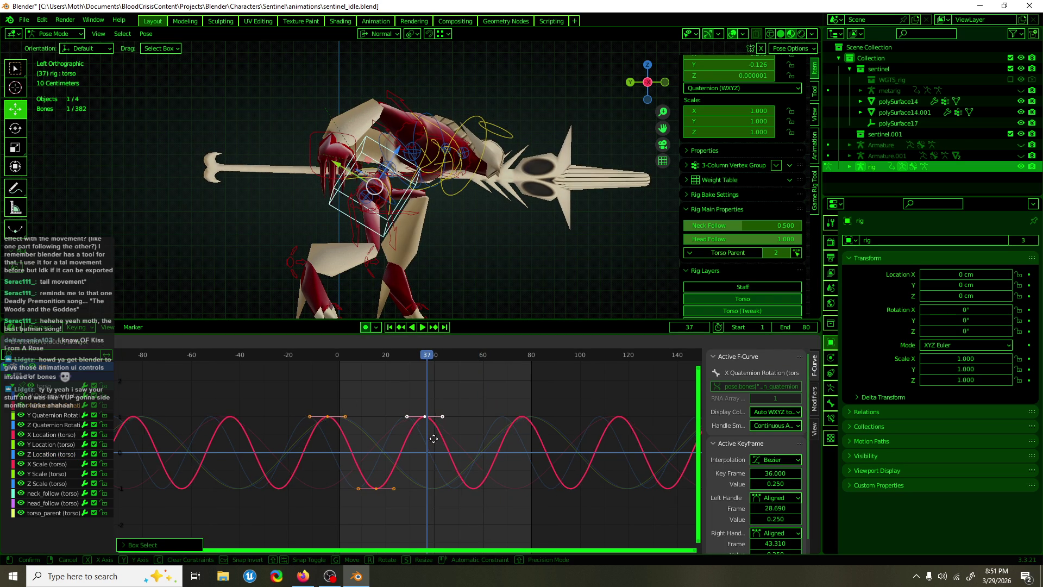
left_click(445, 428)
mouse_move(428, 356)
left_mouse_down()
mouse_move(387, 355)
mouse_move(447, 371)
left_mouse_up()
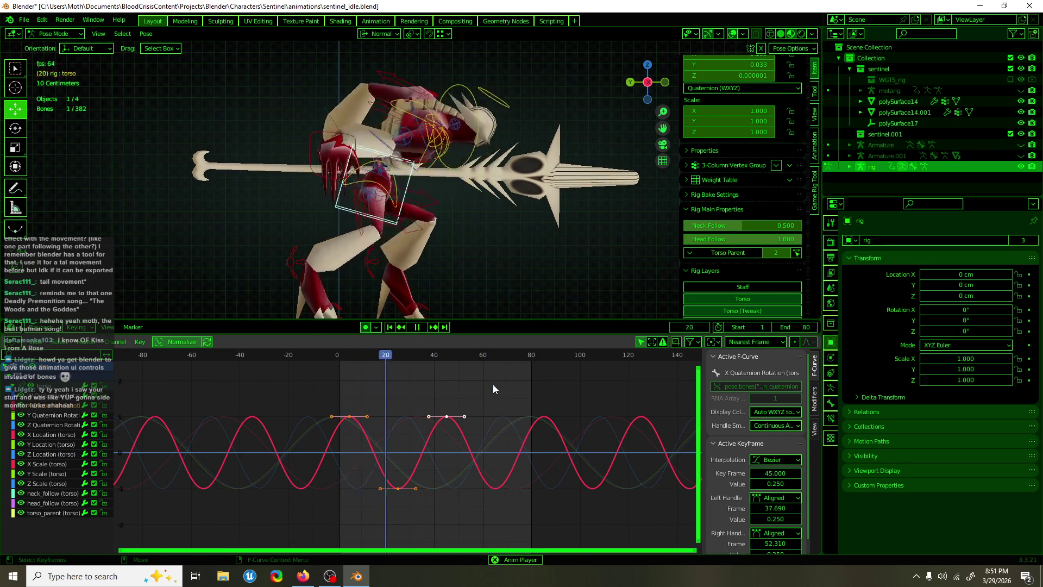
middle_click_drag(542, 252, 412, 255)
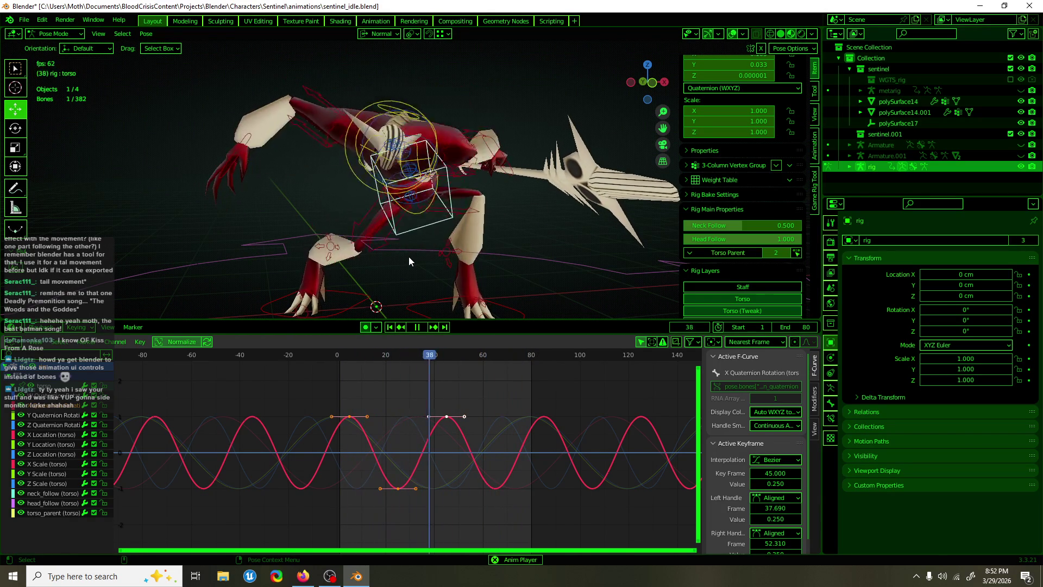
mouse_move(408, 256)
middle_mouse_down()
mouse_move(513, 216)
mouse_move(493, 220)
middle_mouse_up()
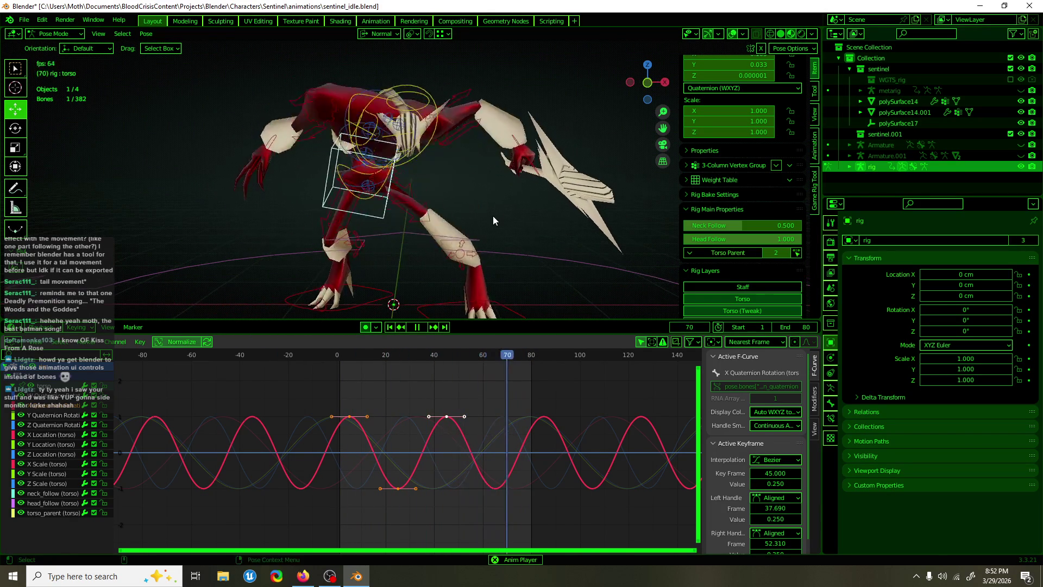
key("ctrl+s")
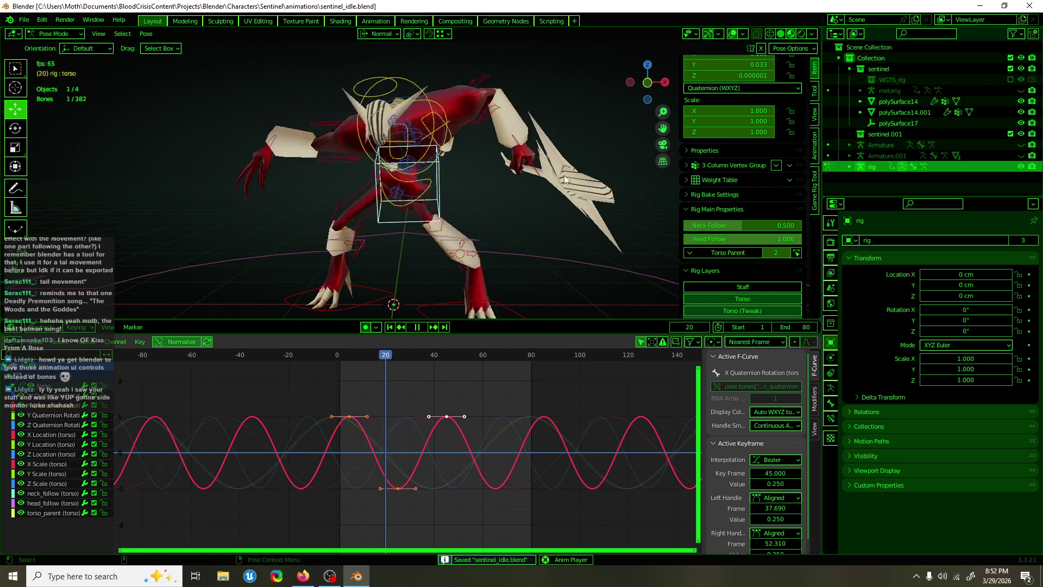
key("space")
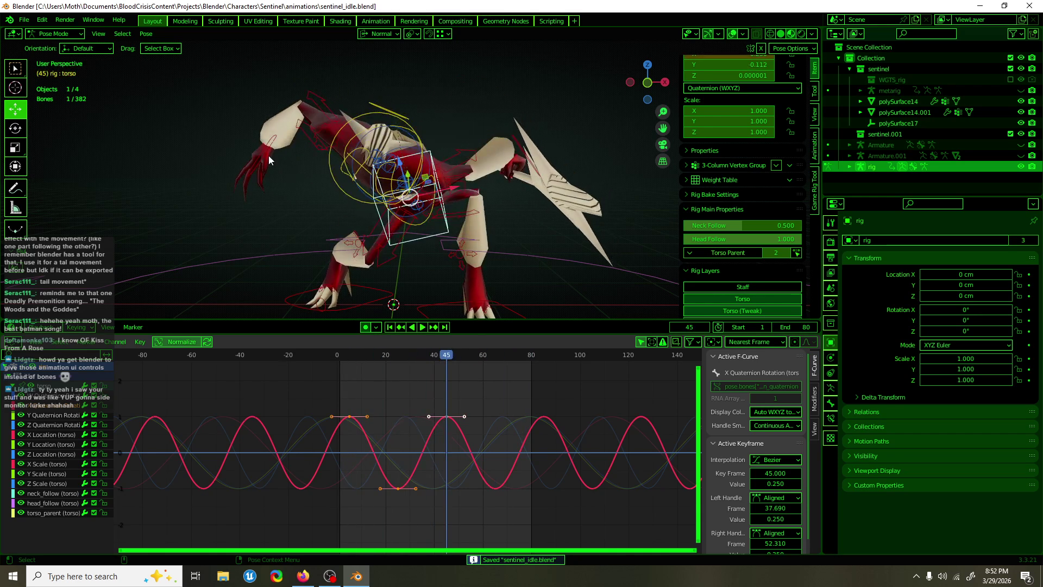
- Select hand_ik.R at frame 0 and raise it to a height of 48.136 cm
left_click(268, 155)
key("space")
left_click_drag(337, 355, 338, 356)
key("space")
middle_click_drag(273, 272, 560, 253)
left_click_drag(476, 141, 478, 98)
mouse_move(478, 163)
middle_mouse_down()
mouse_move(380, 163)
mouse_move(489, 163)
middle_mouse_up()
left_click_drag(608, 142, 632, 134)
mouse_move(598, 141)
middle_mouse_down()
mouse_move(488, 152)
mouse_move(353, 138)
middle_mouse_up()
- Rotate the hand_ik.R control into its starting pose, leaving only it selected
key("shift+space")
key("r")
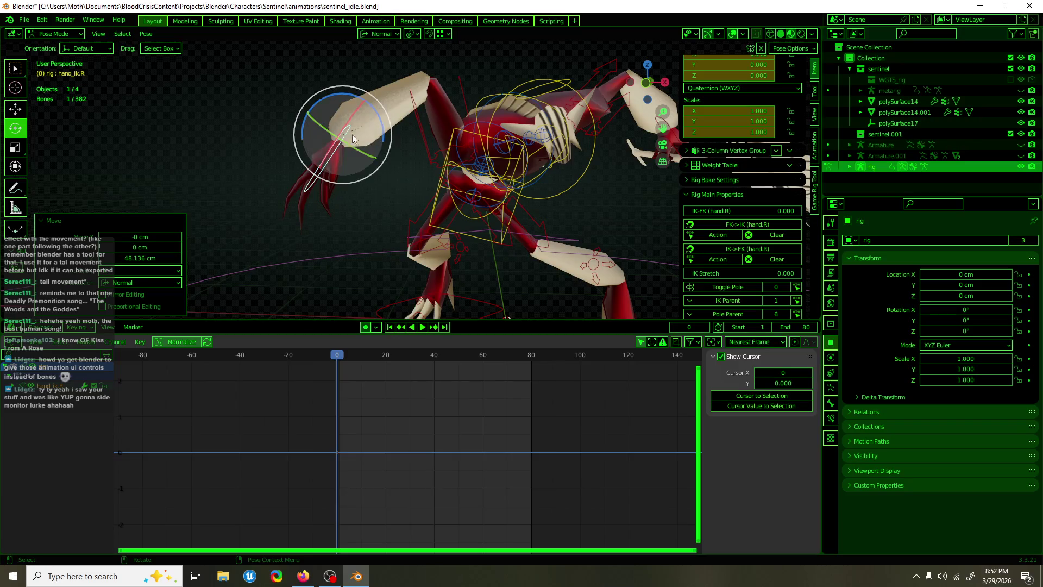
mouse_move(352, 138)
left_mouse_down()
mouse_move(344, 117)
mouse_move(353, 106)
mouse_move(313, 118)
left_mouse_up()
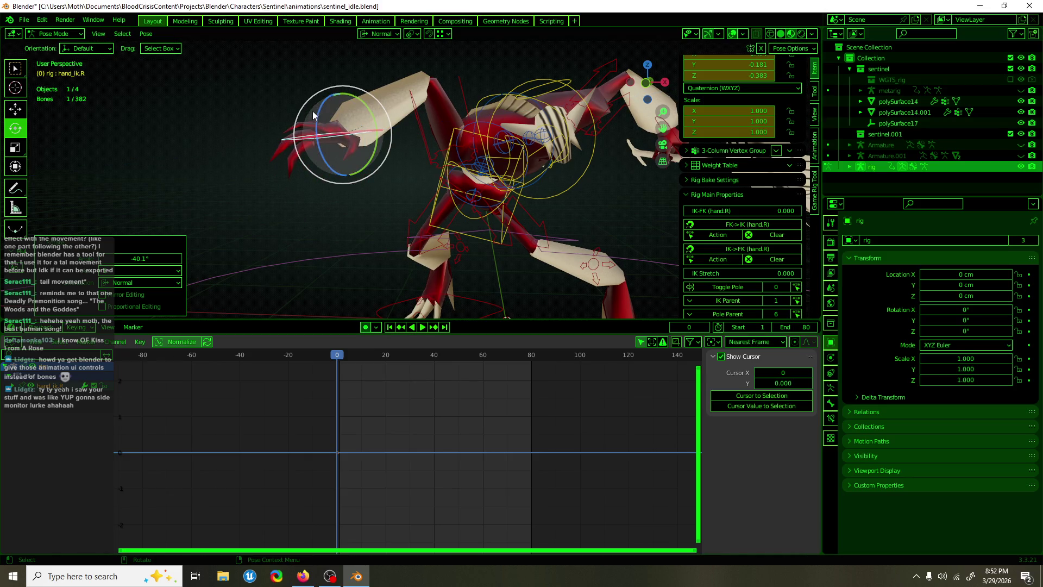
key("shift+space")
key("g")
middle_click_drag(313, 118, 365, 156)
key("a")
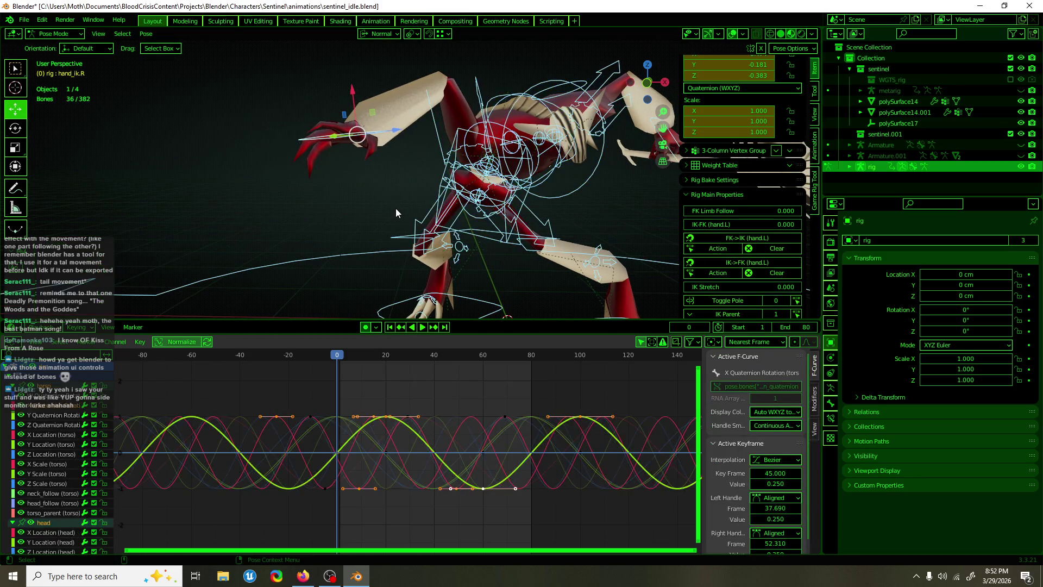
left_click(316, 130)
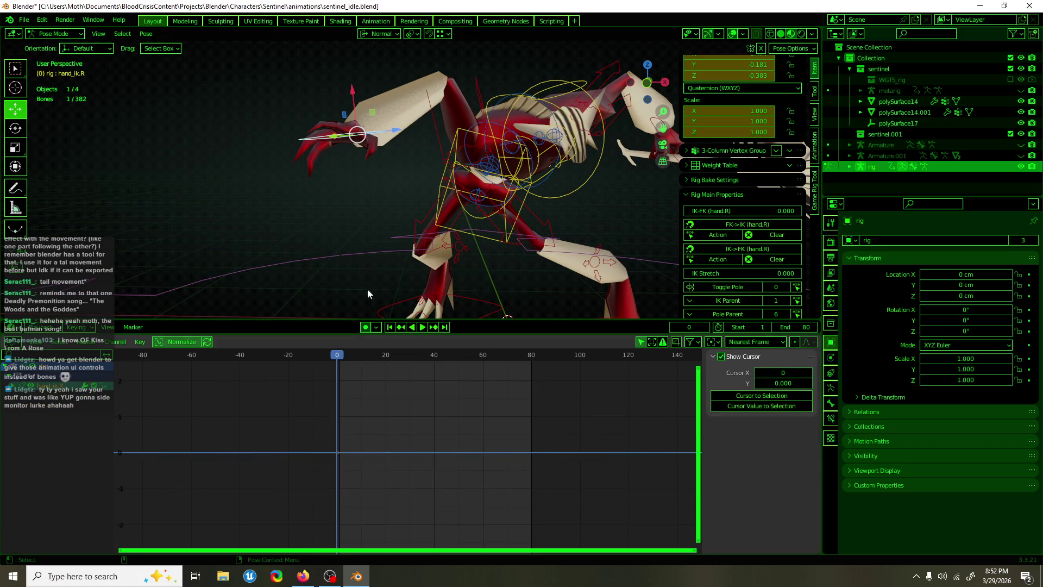
- Keyframe hand_ik.R at frame 0 and duplicate that key to frame 80
key("i")
key("g")
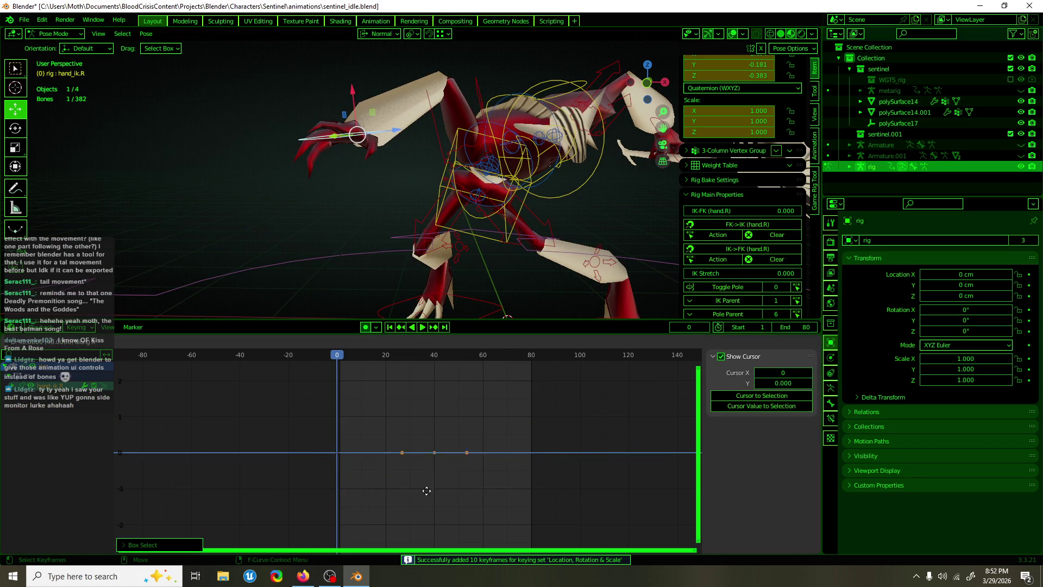
key("shift+d")
middle_click_drag(375, 179, 447, 181)
- Pose the hand control at frames 20, 40 and 60 to auto-key each in-between pose
left_click_drag(346, 363, 385, 363)
mouse_move(462, 212)
middle_mouse_down()
mouse_move(474, 213)
mouse_move(415, 210)
middle_mouse_up()
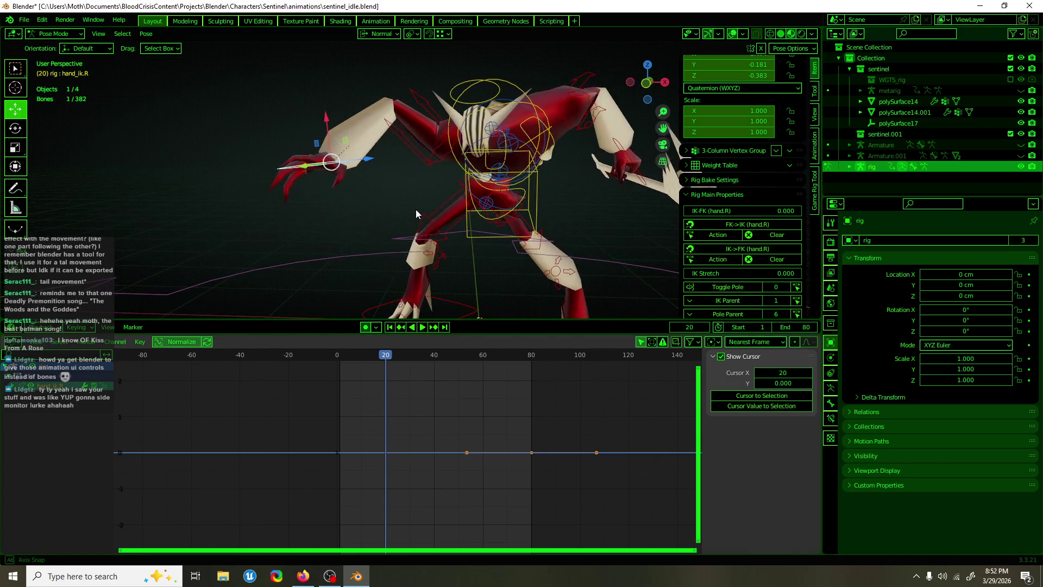
key("KP_1")
left_click(330, 359)
left_click_drag(329, 358, 386, 360)
key("g")
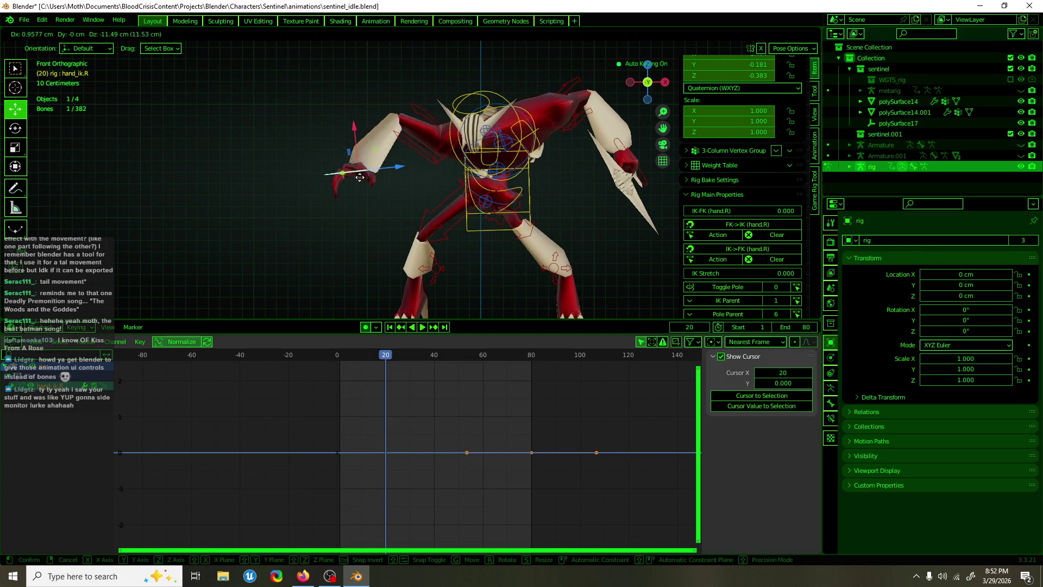
left_click(364, 214)
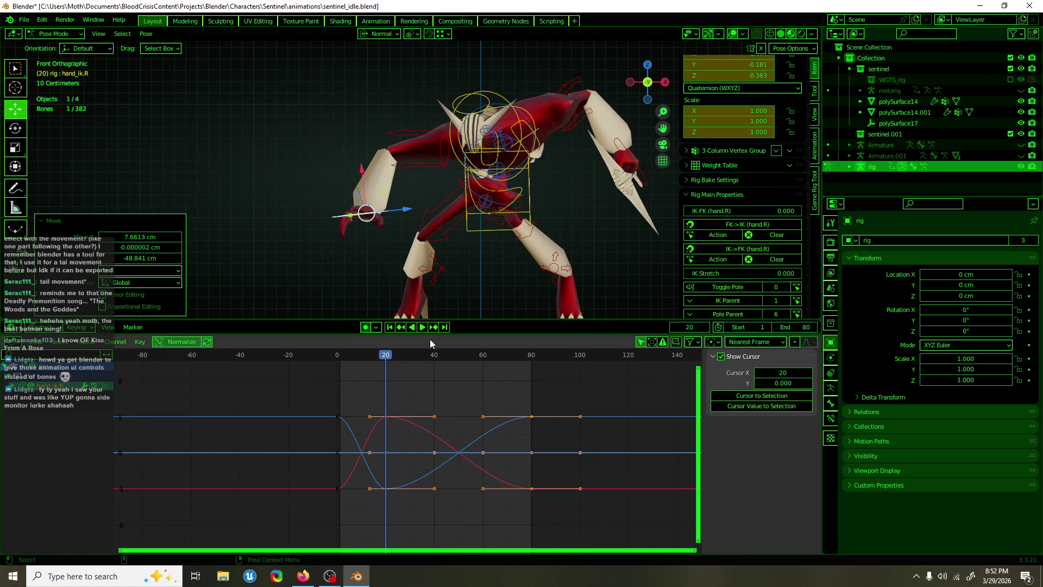
left_click_drag(385, 360, 434, 360)
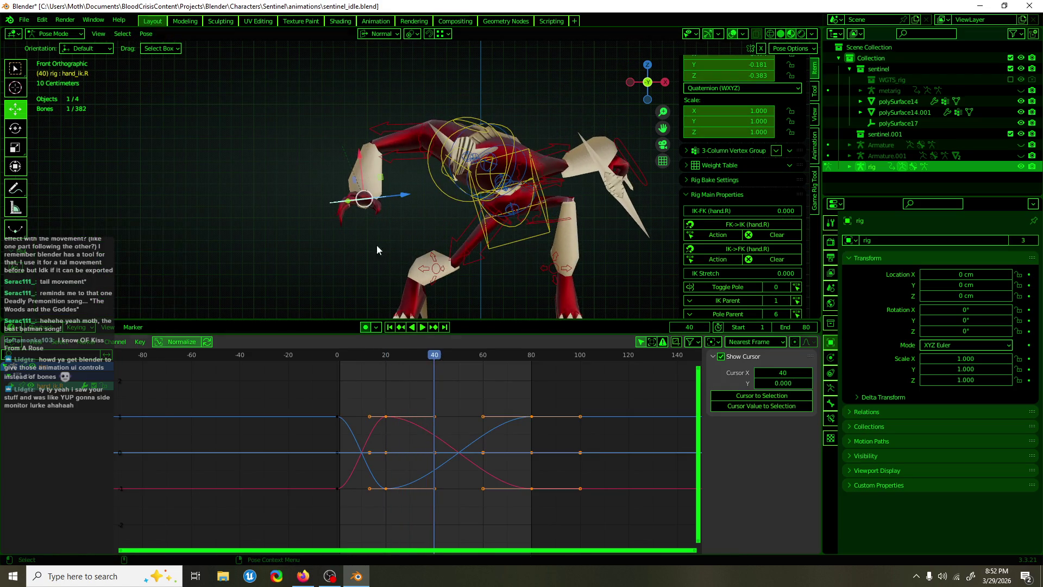
key("g")
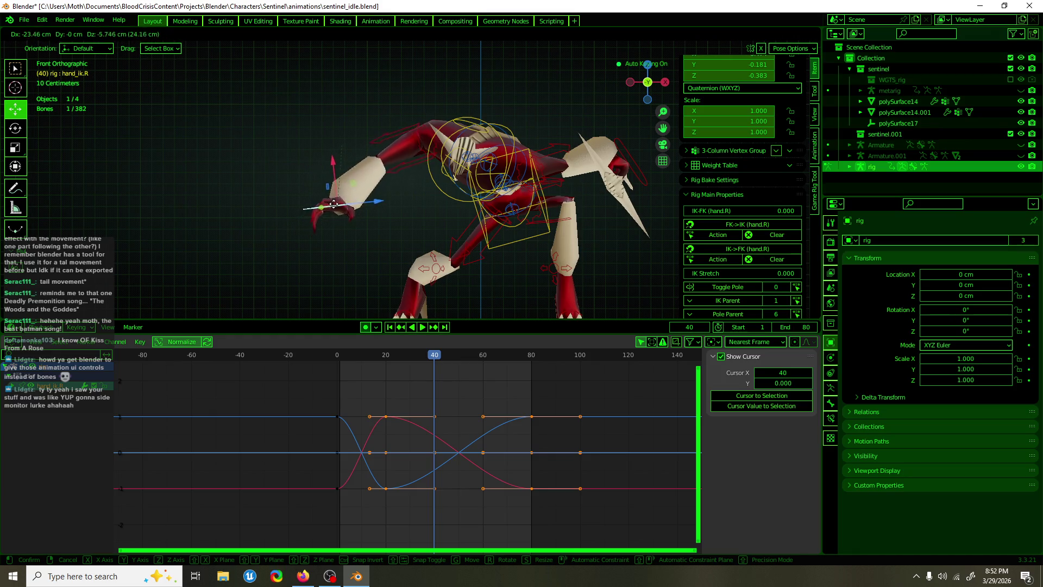
left_click(338, 205)
left_click_drag(460, 354, 483, 354)
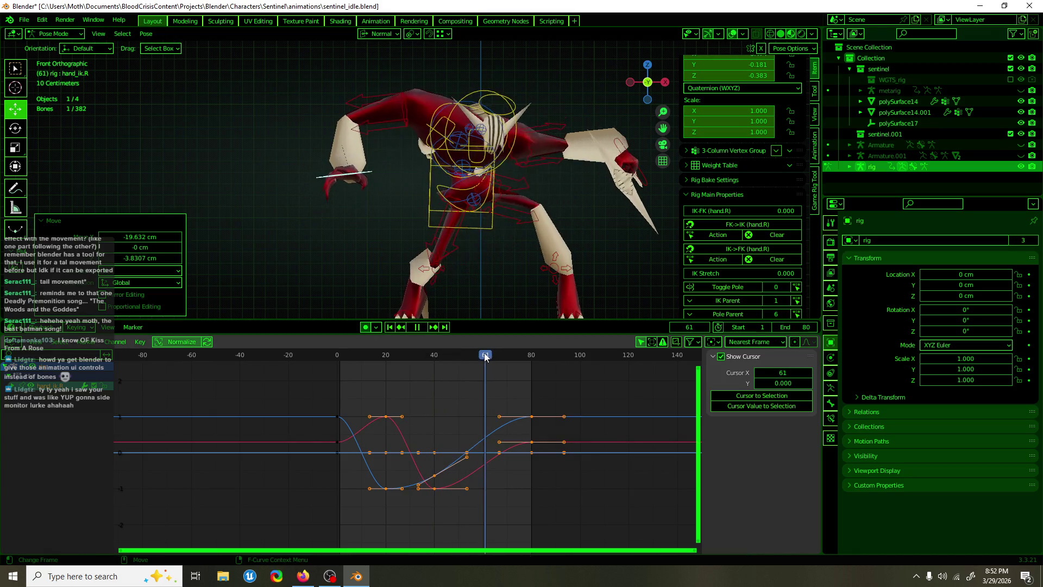
key("g")
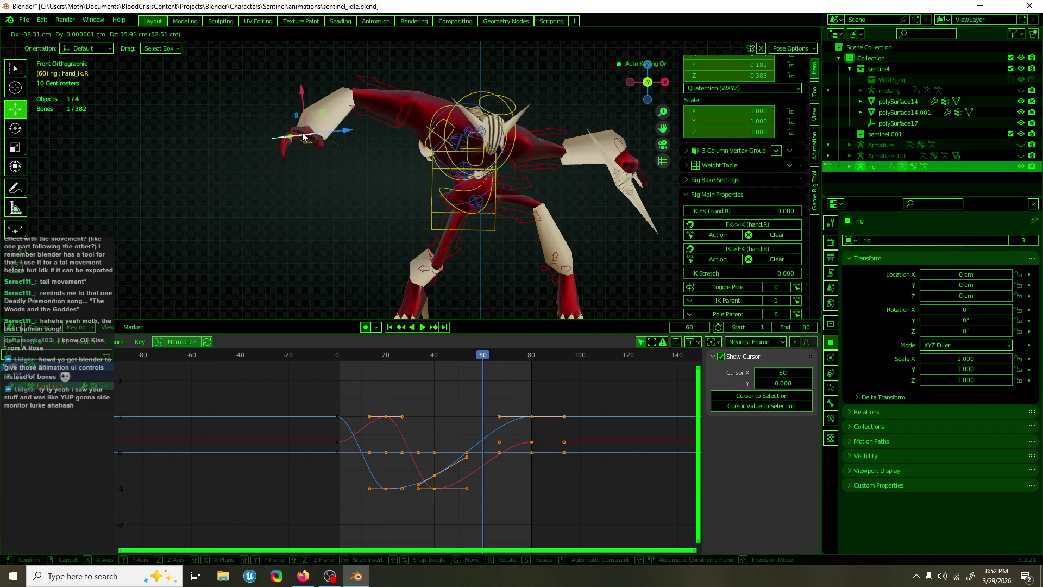
left_click(312, 151)
- Make all of the hand's curves loop with Make Cyclic (F-Modifier)
key("a")
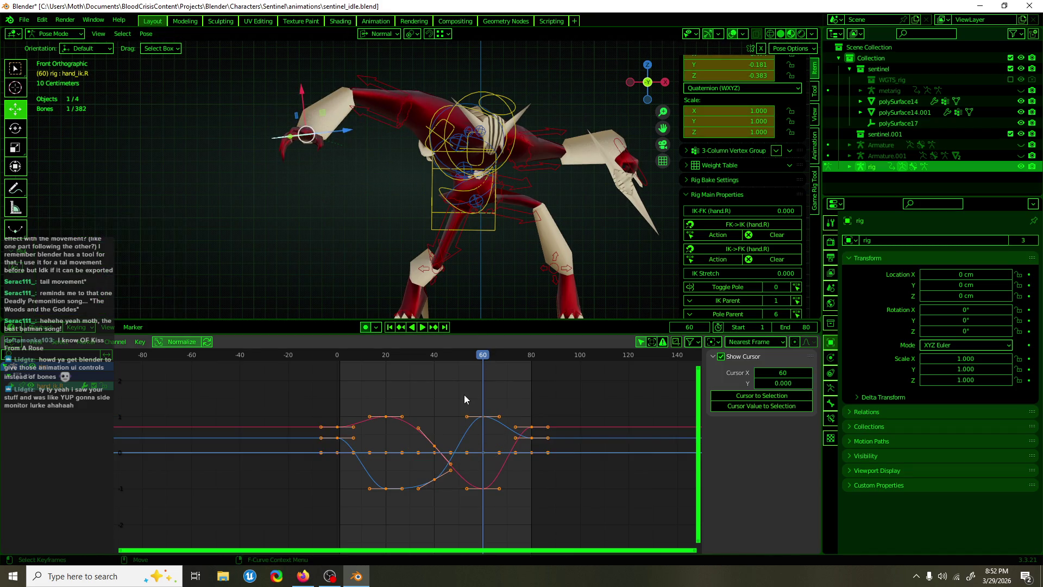
key("F3")
key("Return")
left_click(833, 387)
- Calculate hand_ik.R's motion path for frames 1 to 80 from the Armature Motion Paths panel
scroll(950, 462, "down", 2)
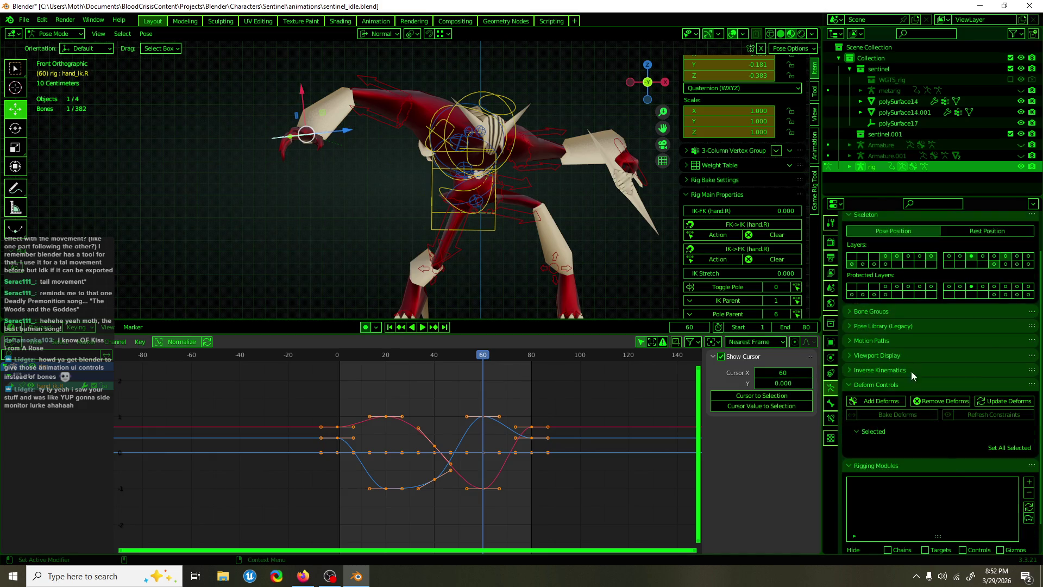
scroll(876, 388, "up", 2)
left_click(865, 429)
left_click(885, 383)
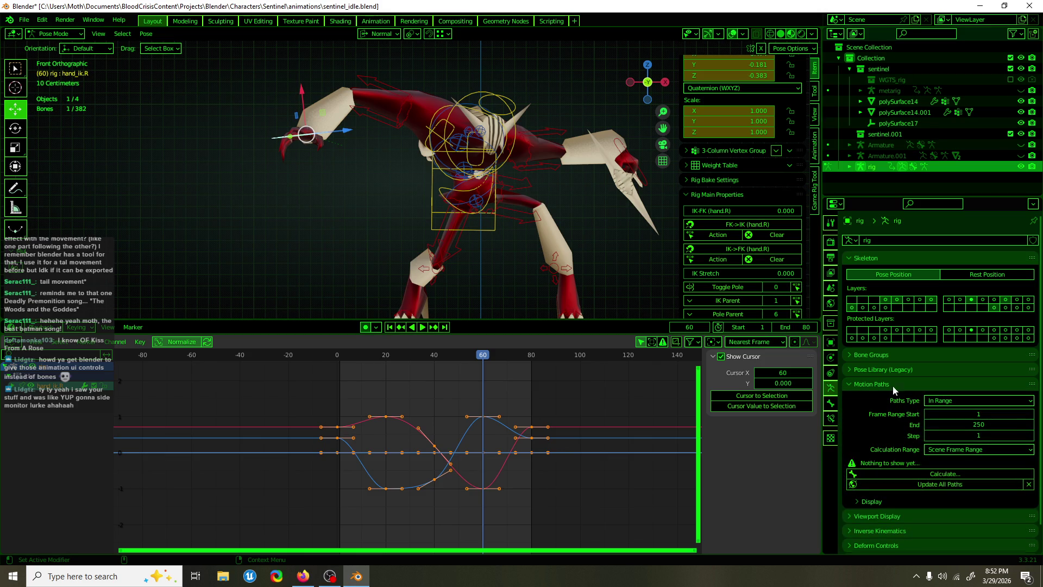
left_click(955, 474)
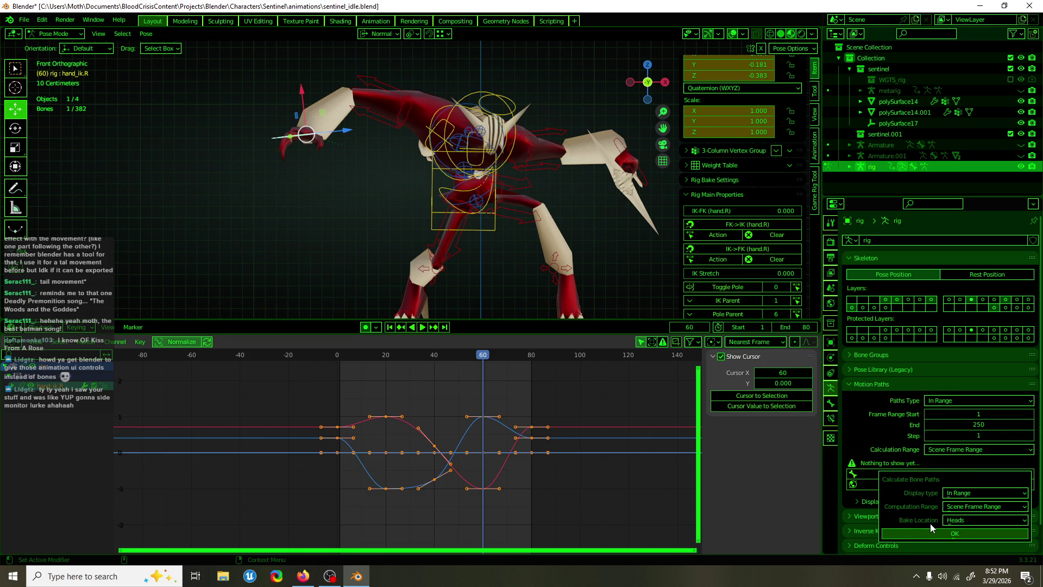
left_click(983, 423)
type("80")
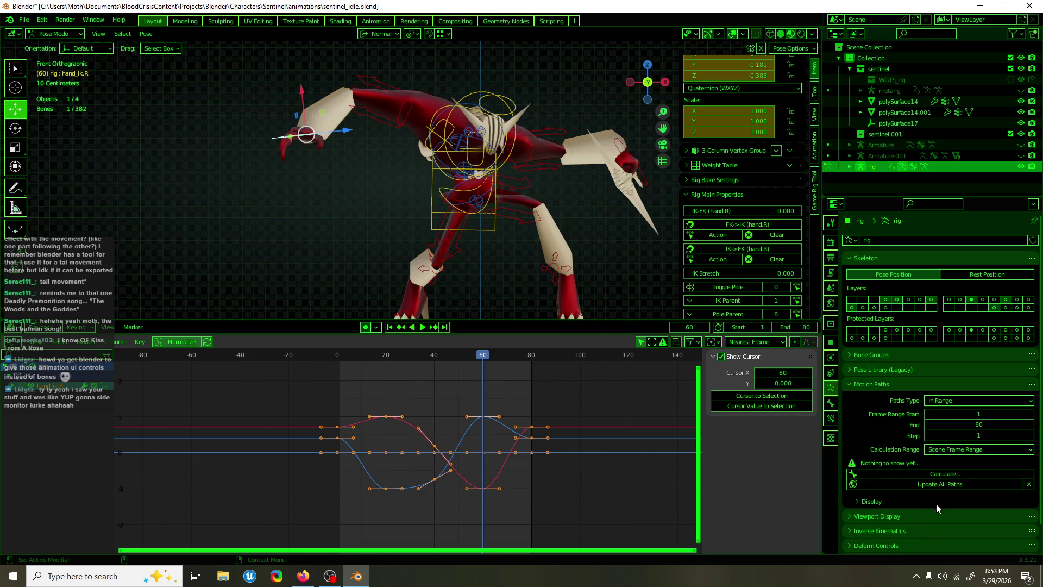
left_click(930, 475)
left_click(904, 534)
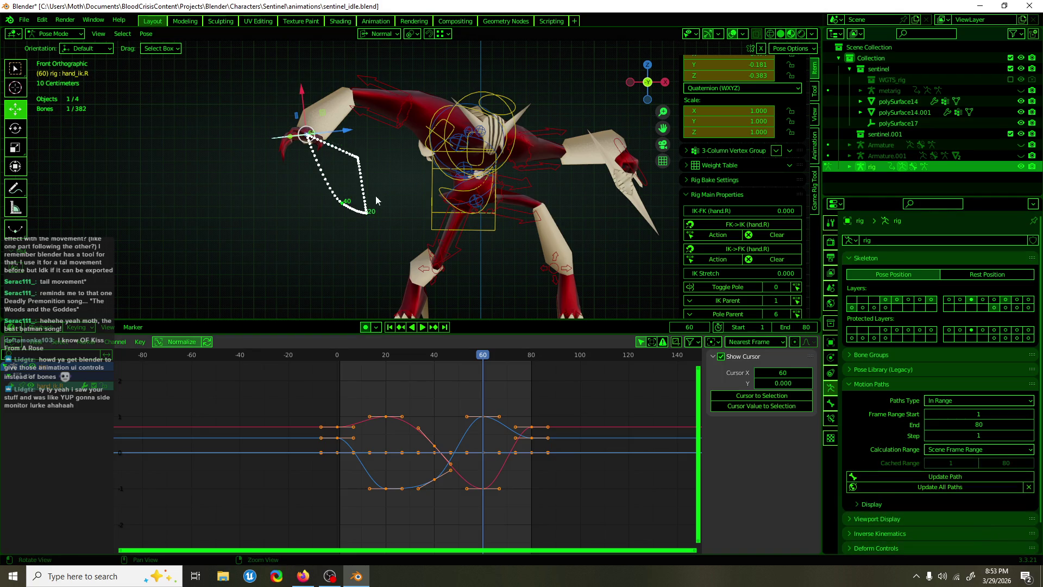
scroll(432, 203, "up", 5)
scroll(420, 160, "down", 3)
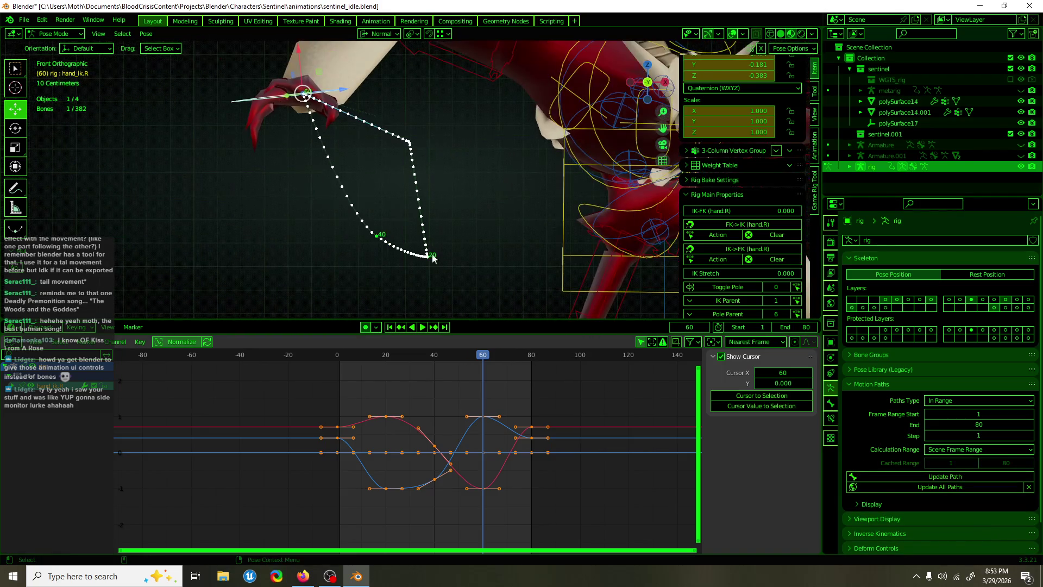
- Play the loop and scrub toward frame 75 to review the hand's motion
left_click(338, 357)
key("space")
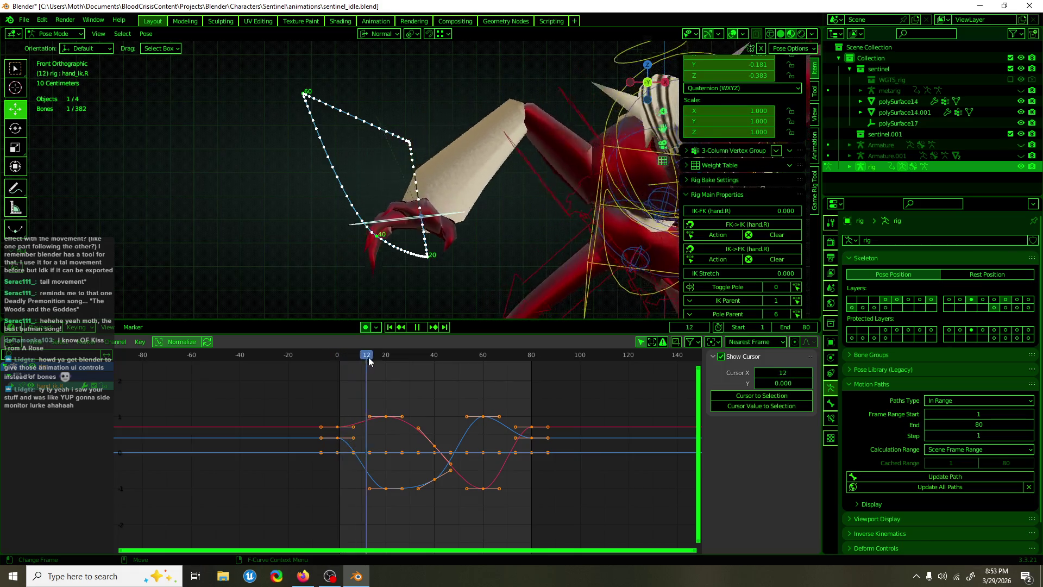
left_click(457, 355)
left_click_drag(458, 356, 519, 347)
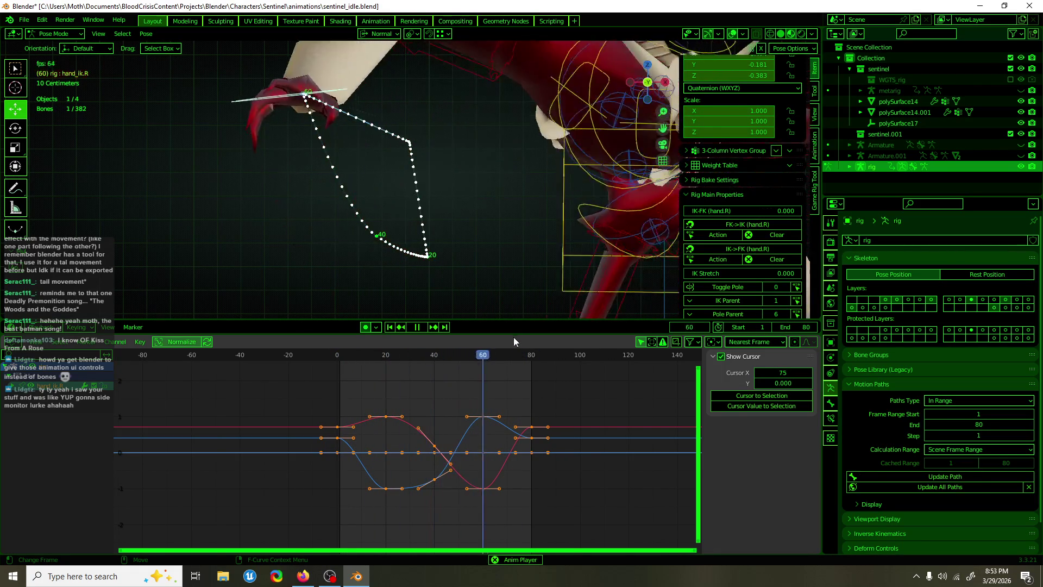
- Move hand_ik.R up and left at frame 40 into a kite-shaped path, replay it, and save
left_click(435, 356)
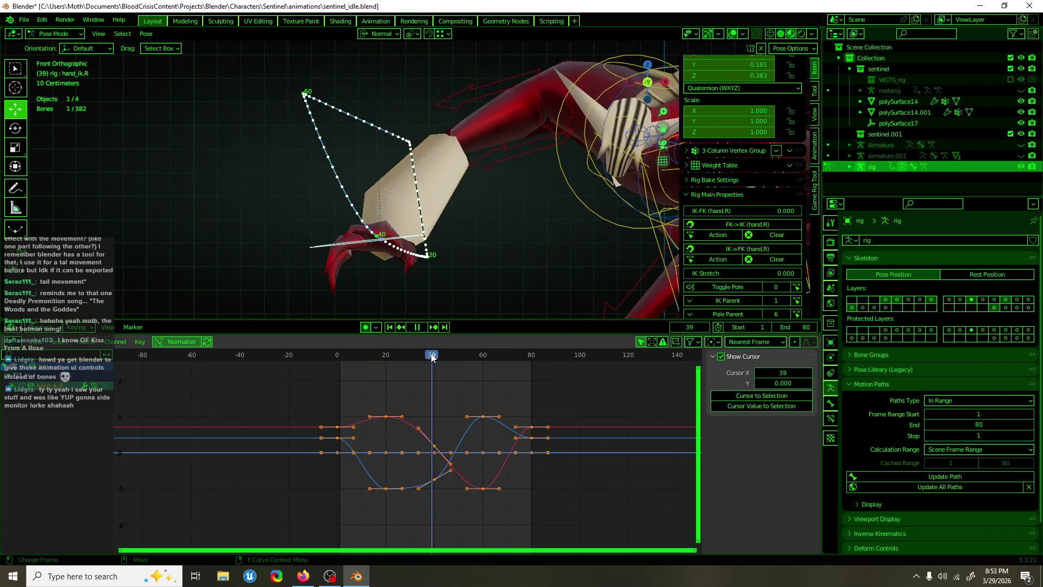
left_click_drag(367, 228, 314, 206)
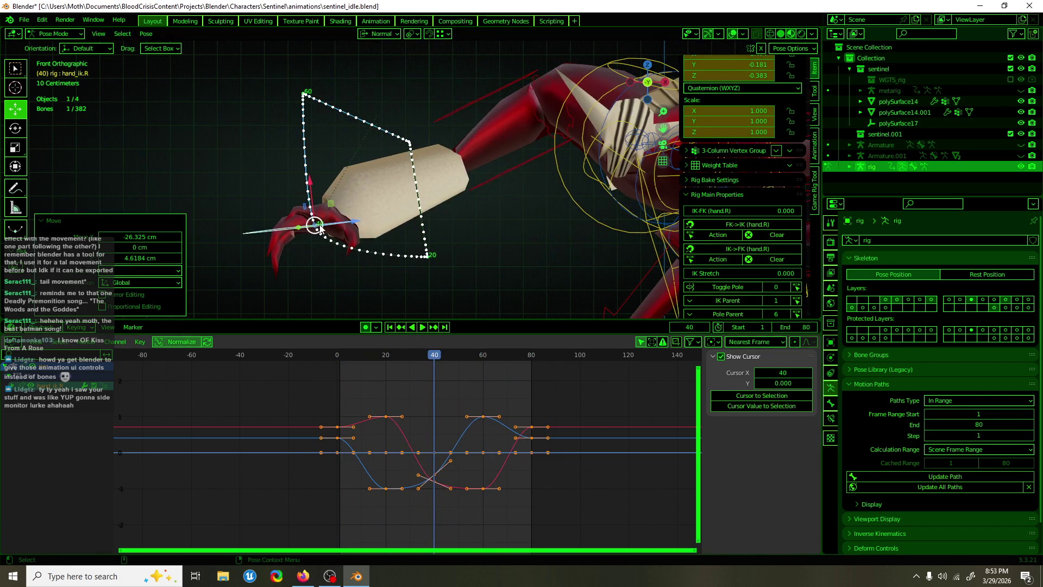
mouse_move(447, 349)
left_mouse_down()
mouse_move(343, 353)
mouse_move(530, 340)
mouse_move(413, 349)
left_mouse_up()
key("space")
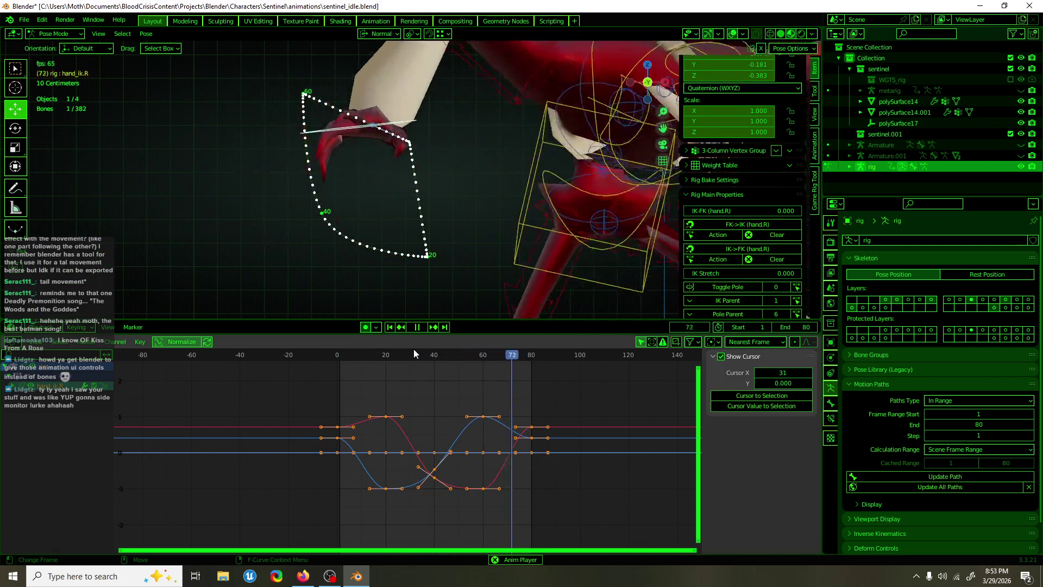
mouse_move(425, 245)
middle_mouse_down()
mouse_move(603, 248)
mouse_move(471, 255)
mouse_move(425, 246)
middle_mouse_up()
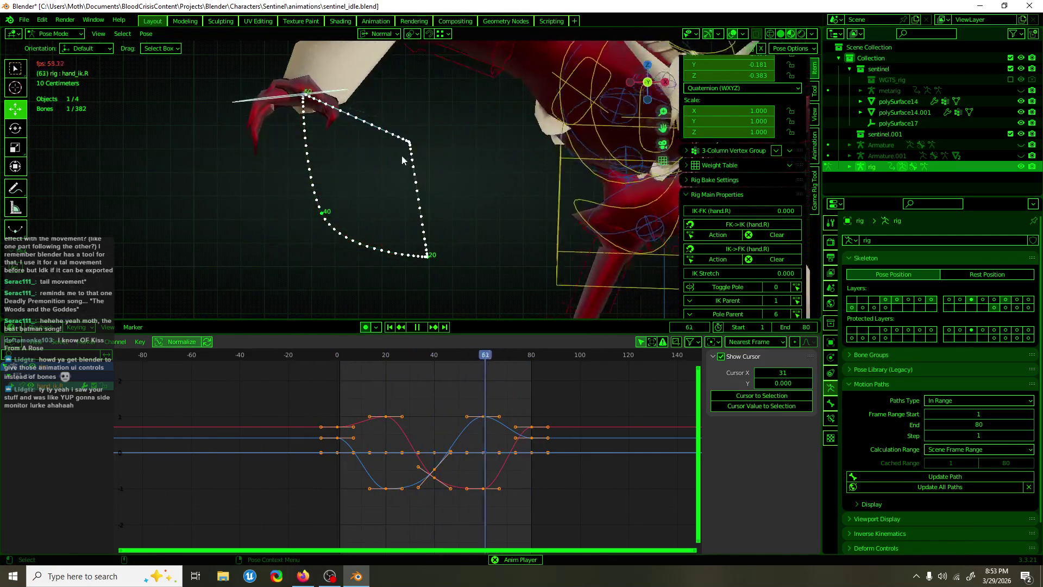
key("space")
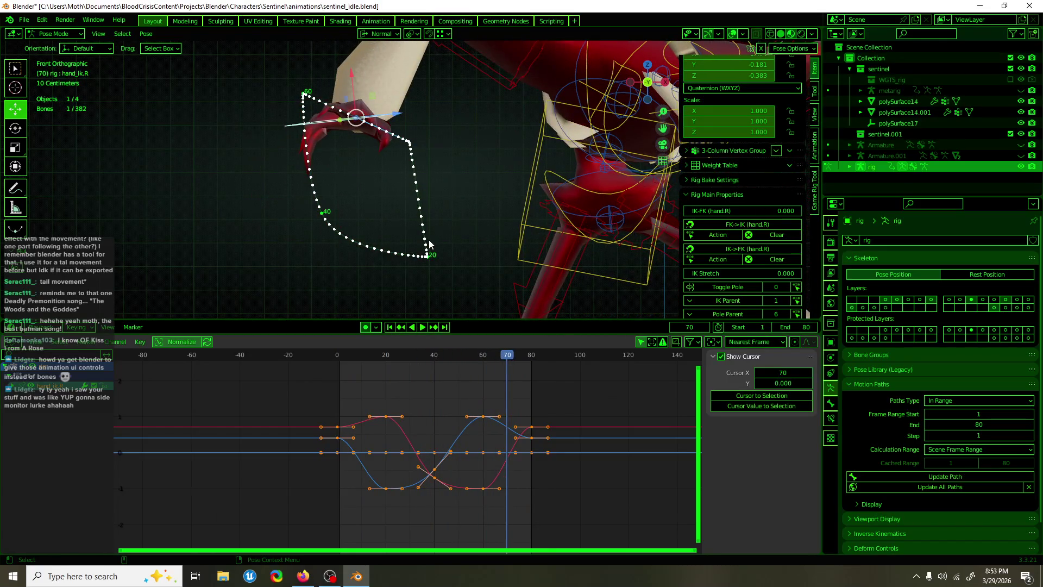
key("ctrl+s")
left_click_drag(360, 354, 337, 360)
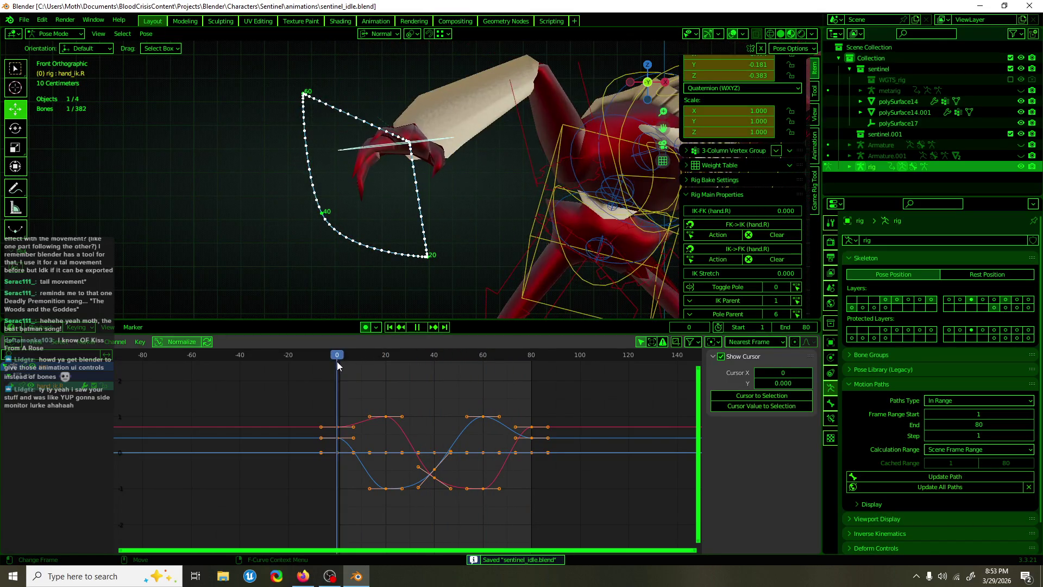
- Scrub and play past frame 80 to confirm the hand curves go flat, then look up Make Cyclic (F-Modifier)
scroll(252, 376, "down", 20, "alt")
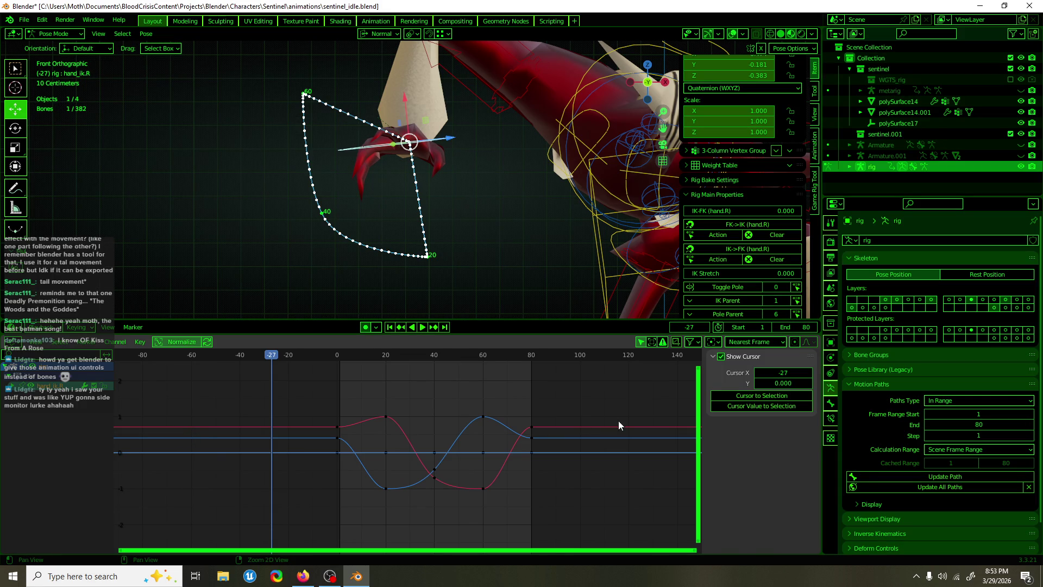
middle_click_drag(616, 420, 474, 416)
mouse_move(445, 354)
left_mouse_down()
mouse_move(498, 356)
mouse_move(455, 359)
mouse_move(489, 358)
left_mouse_up()
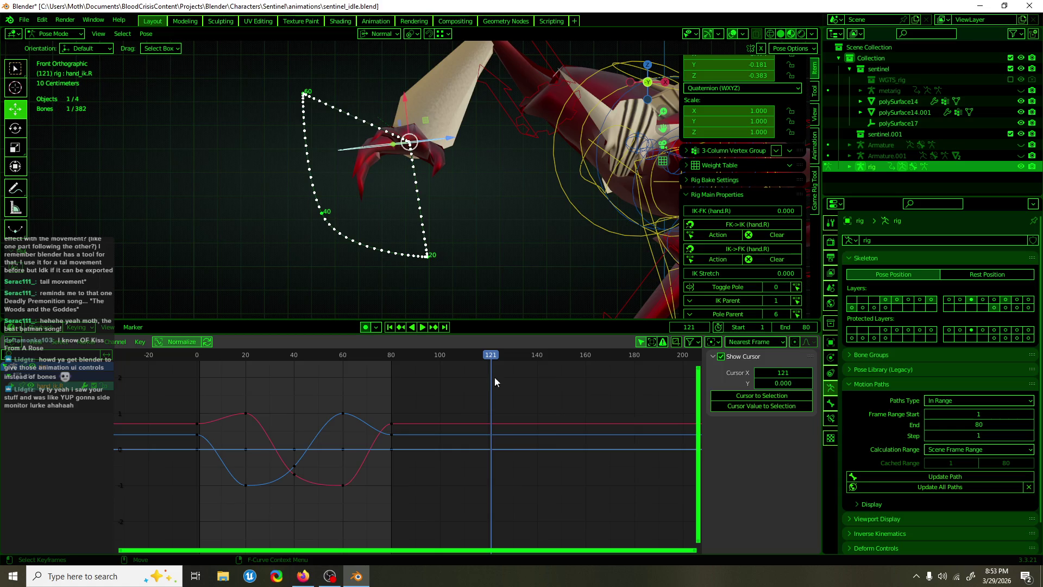
mouse_move(492, 360)
left_mouse_down()
mouse_move(568, 358)
mouse_move(461, 358)
left_mouse_up()
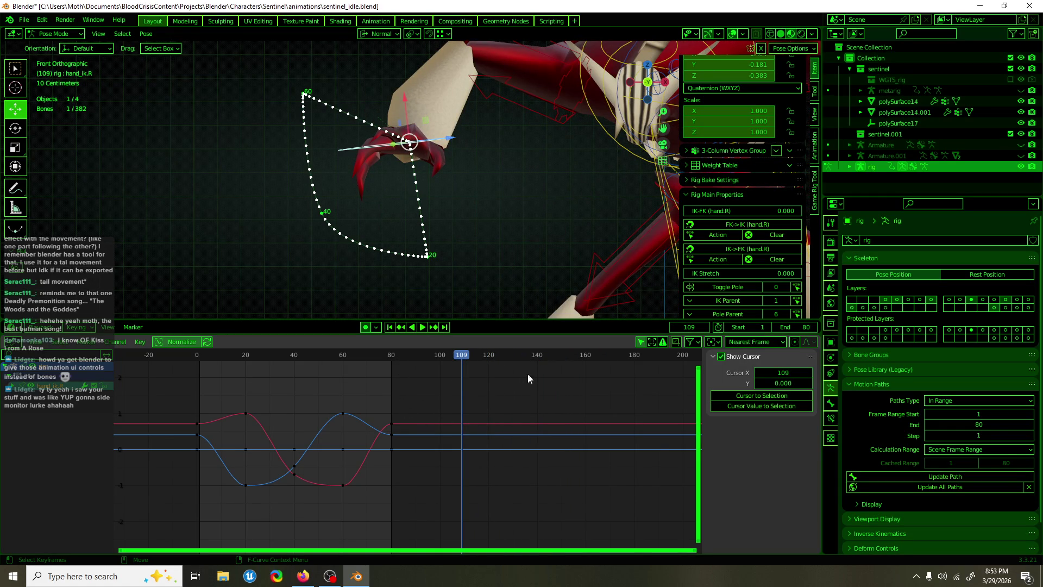
mouse_move(457, 367)
left_mouse_down()
mouse_move(432, 360)
mouse_move(601, 358)
mouse_move(485, 364)
mouse_move(534, 361)
mouse_move(471, 375)
left_mouse_up()
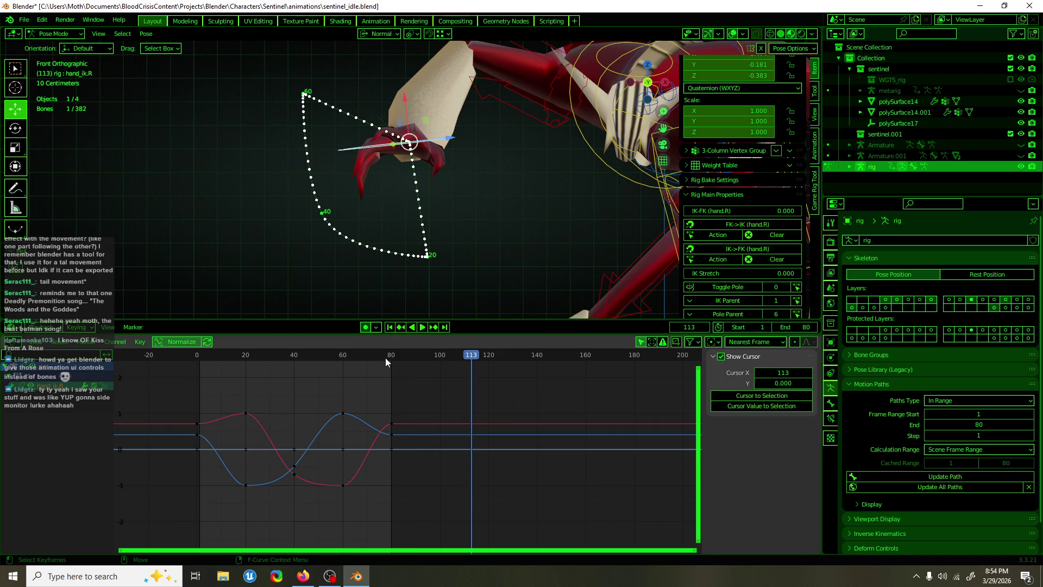
key("space")
mouse_move(381, 359)
left_mouse_down()
mouse_move(398, 359)
mouse_move(381, 366)
left_mouse_up()
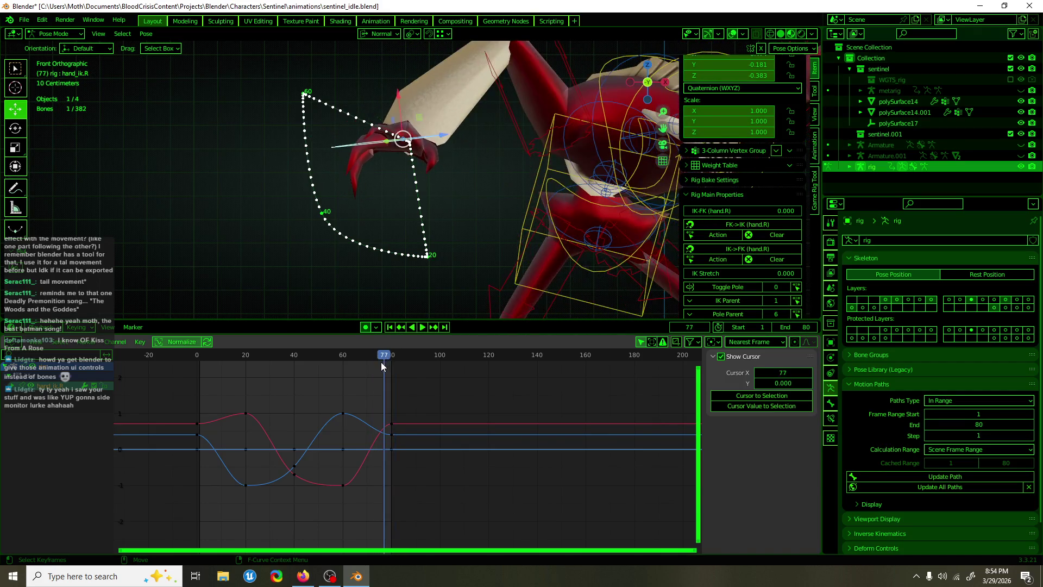
key("F3")
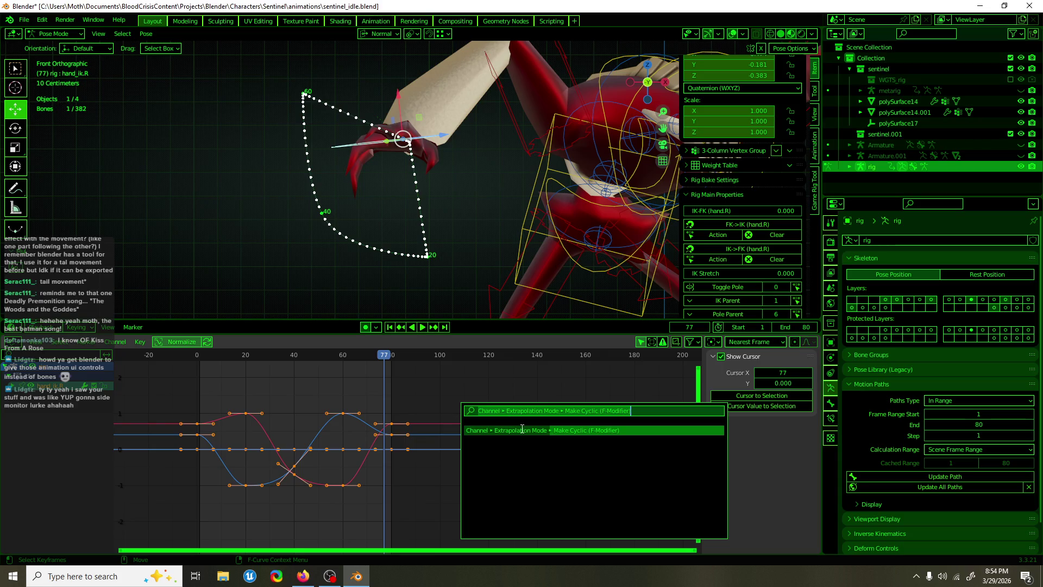
- Apply Make Cyclic (F-Modifier) to the hand curves, comparing before and after with undo and redo
key("Return")
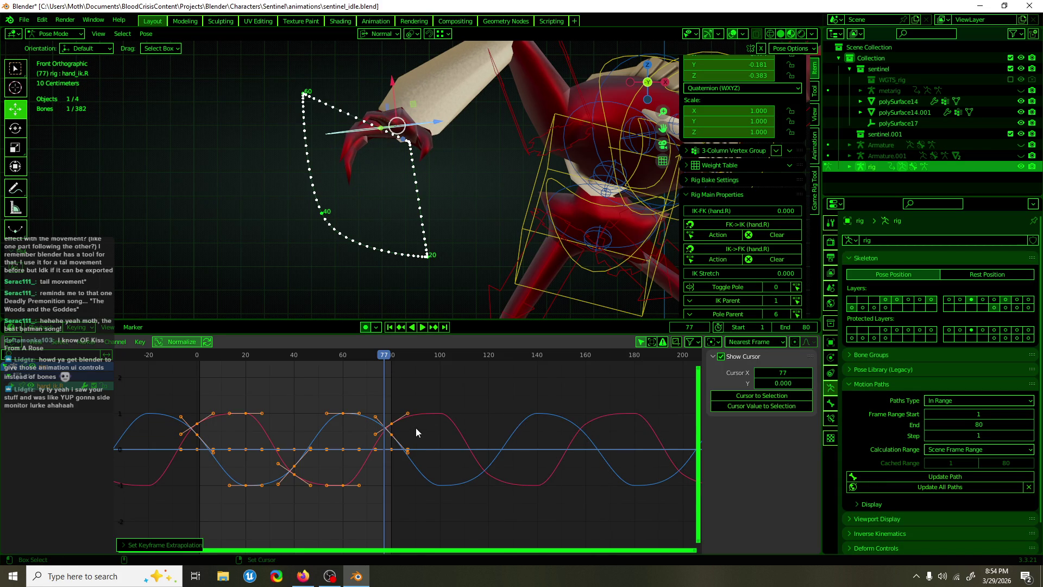
key("ctrl+z")
key("ctrl+shift+z")
key("ctrl+z")
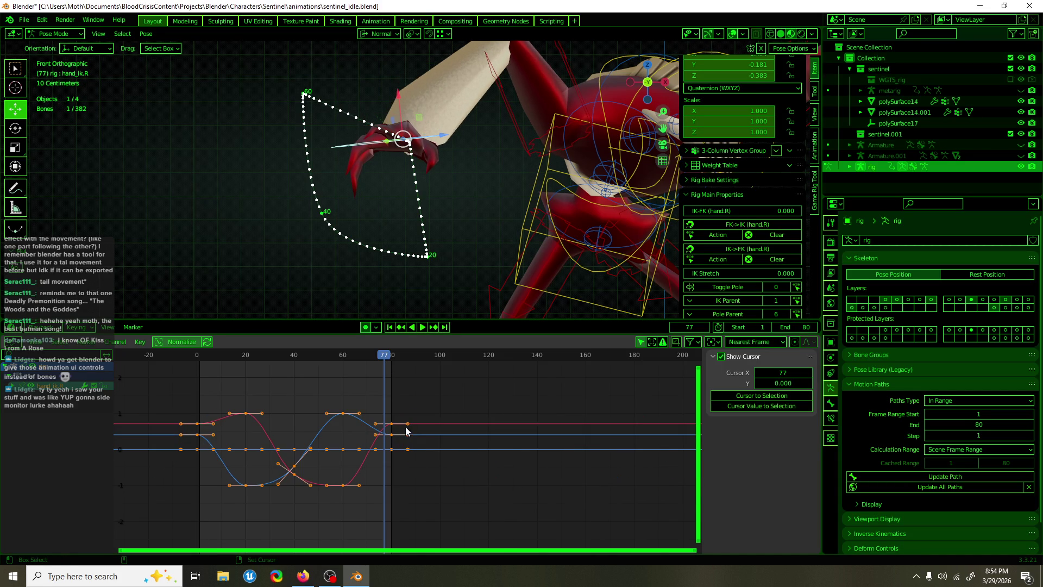
key("ctrl+shift+z")
key("ctrl+z")
key("ctrl+shift+z")
key("ctrl+z")
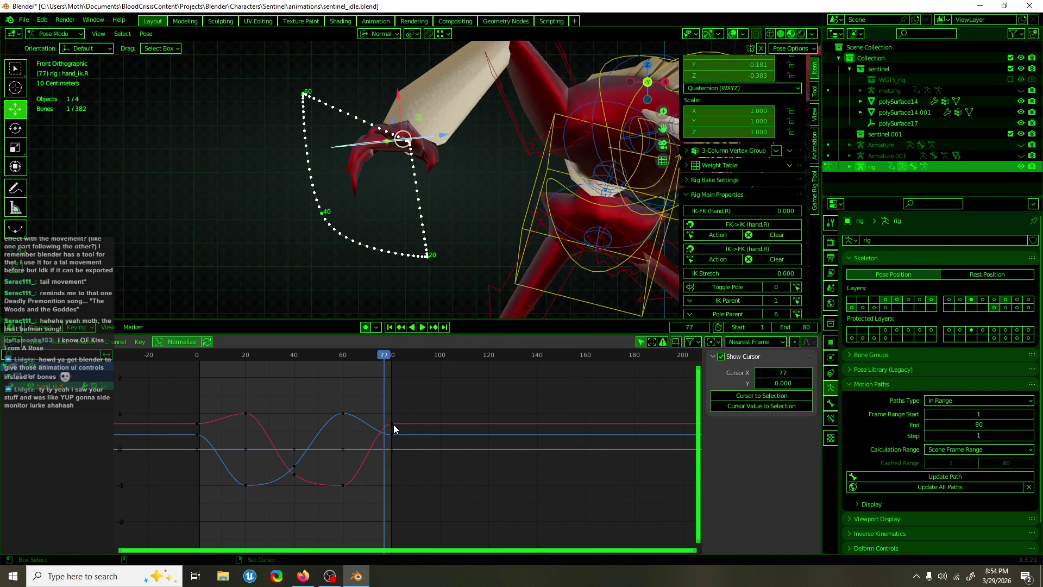
key("ctrl+z")
key("ctrl+shift+z")
key("F3")
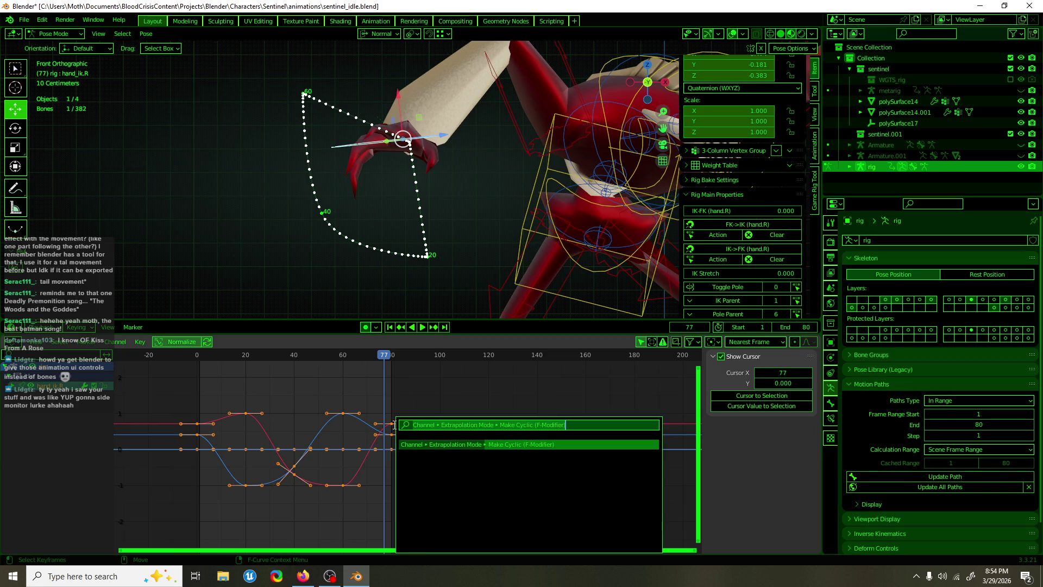
left_click(437, 444)
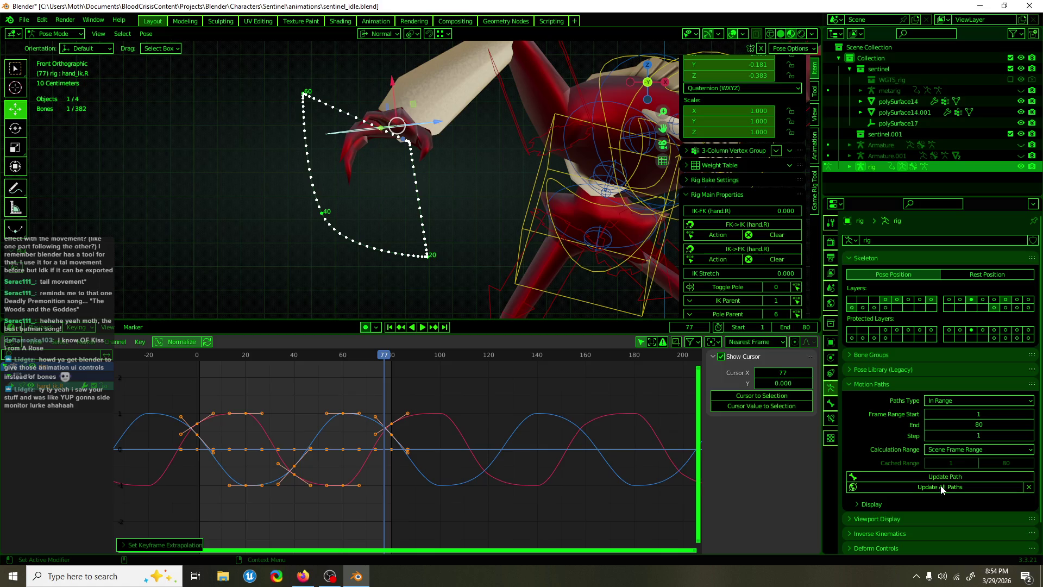
- Update all motion paths so the hand traces a rounded loop, scrub back to frame 19, and deselect the keys
left_click(962, 493)
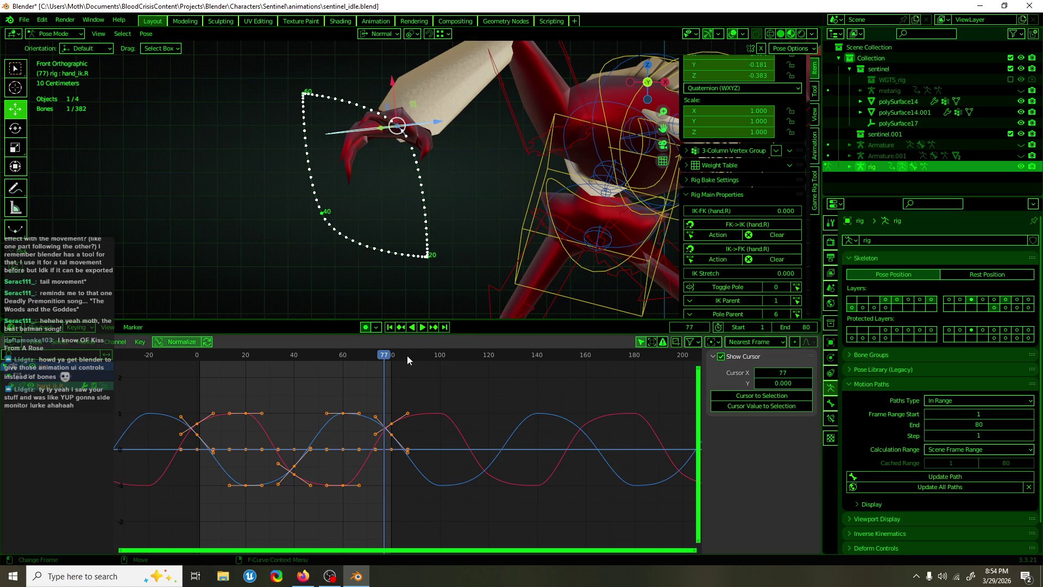
key("Left")
key("Left")
key("Left")
left_click_drag(326, 357, 243, 360)
left_click(287, 370)
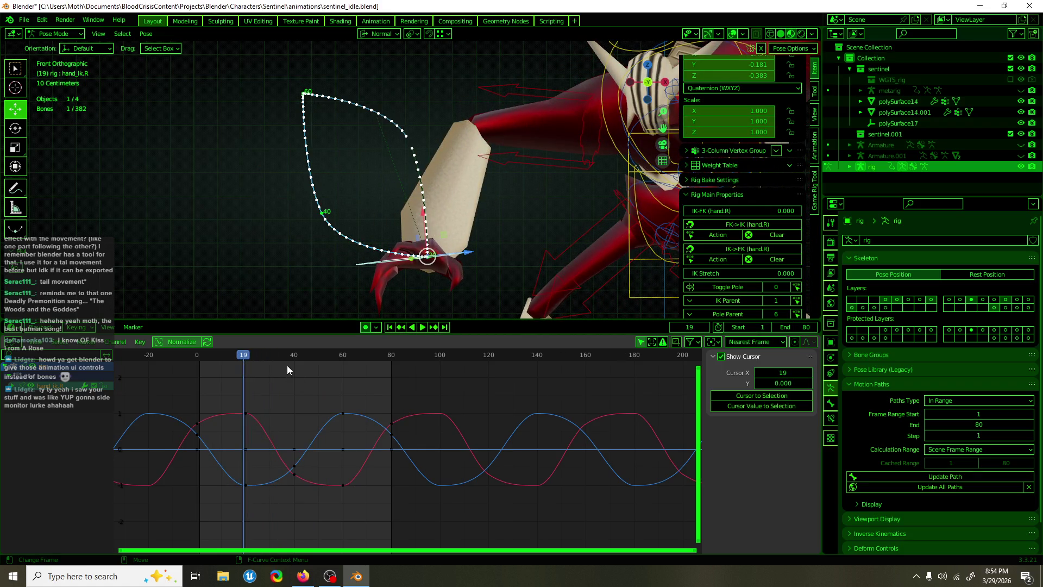
- Play the loop once and orbit the view to review the current hand motion
key("space")
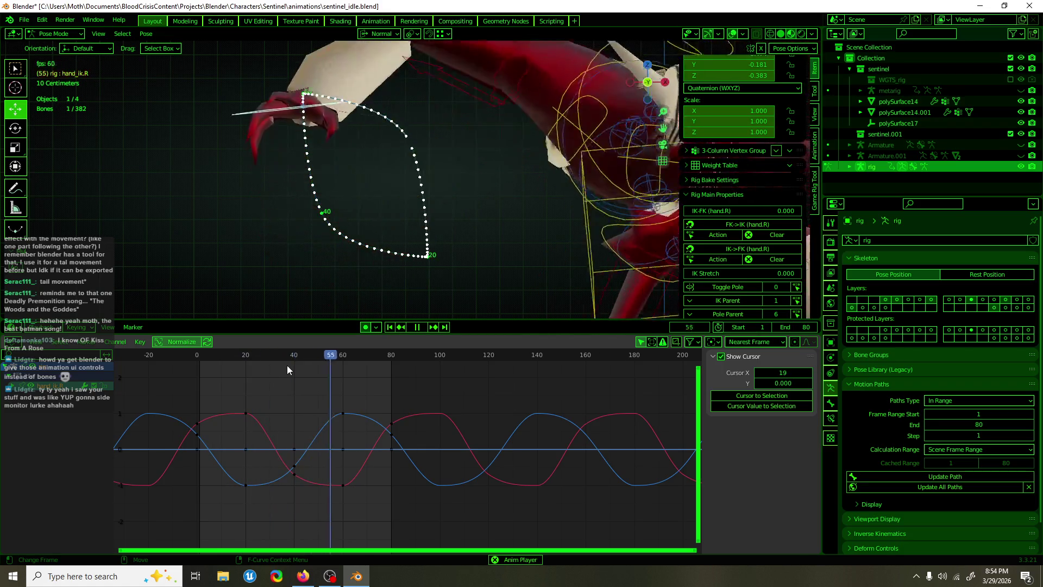
mouse_move(352, 217)
middle_mouse_down()
mouse_move(473, 233)
mouse_move(350, 222)
mouse_move(373, 178)
mouse_move(329, 84)
middle_mouse_up()
key("space")
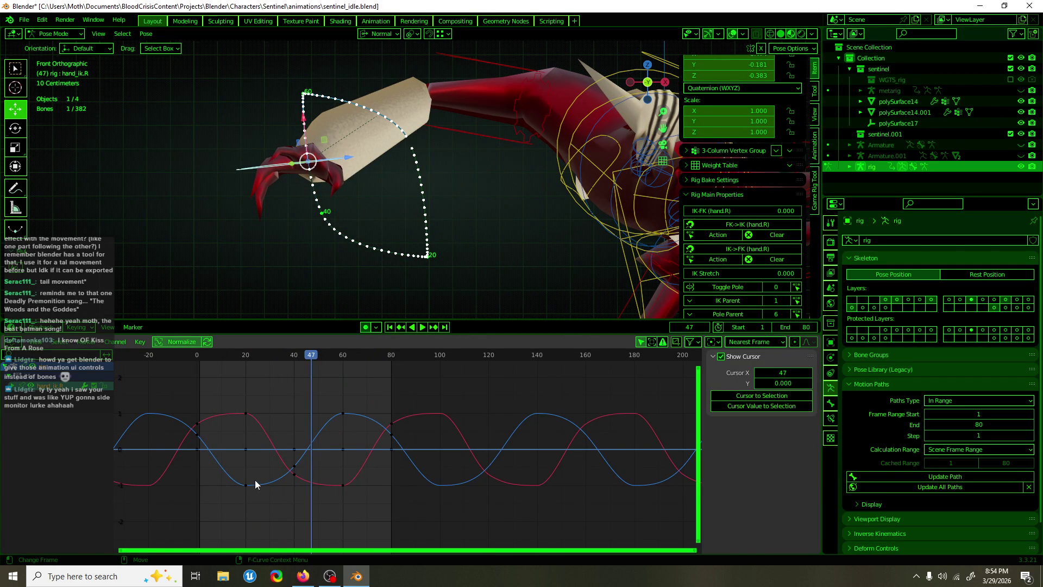
- Move the blue curve's frame-40 key to frame 60
left_click_drag(285, 461, 307, 471)
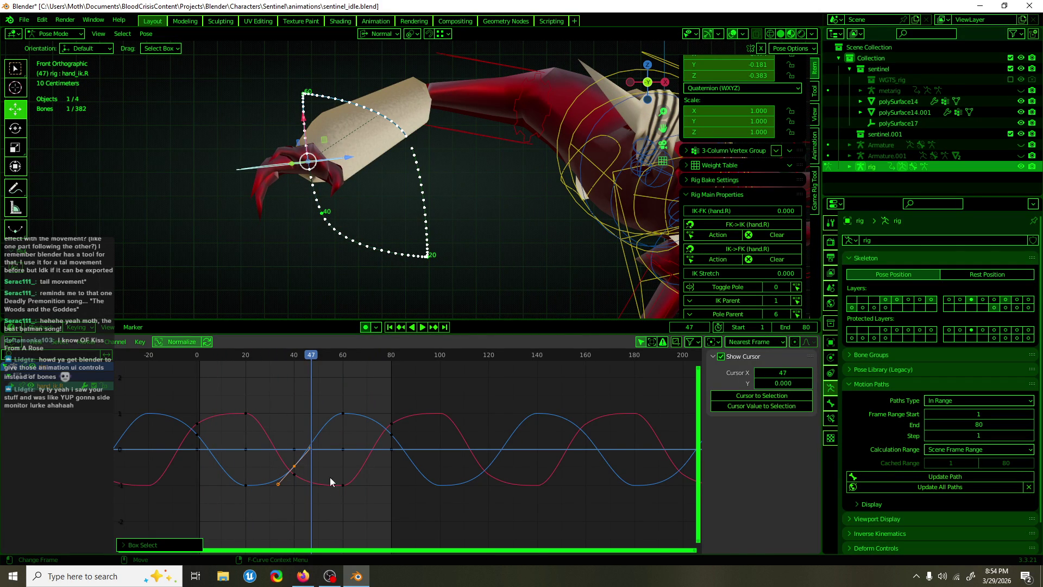
left_click(357, 418)
key("g")
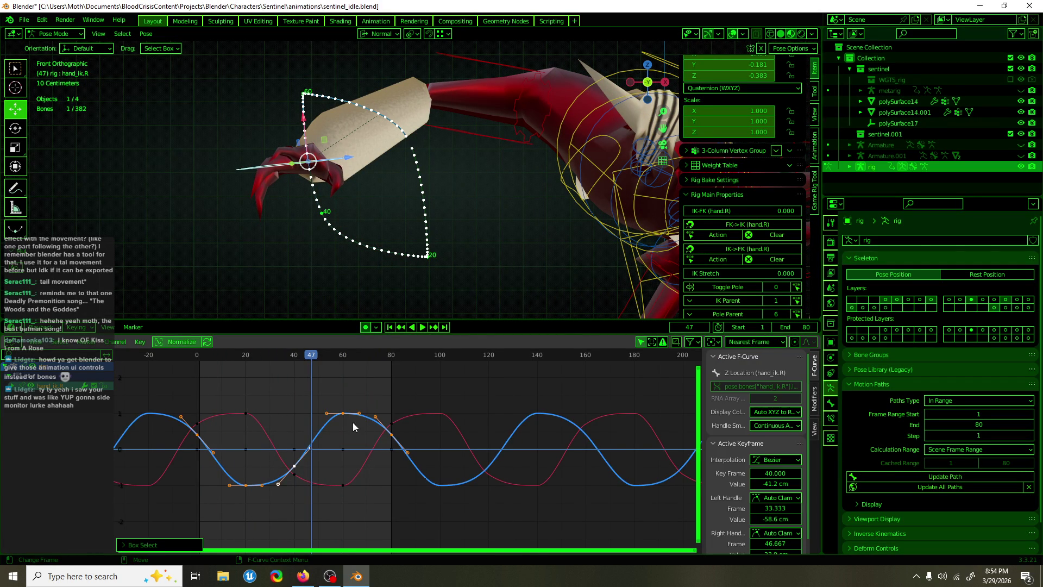
left_click(402, 428)
- Delete the blue curve key near frame 60 and the next keyframe
left_click(399, 464)
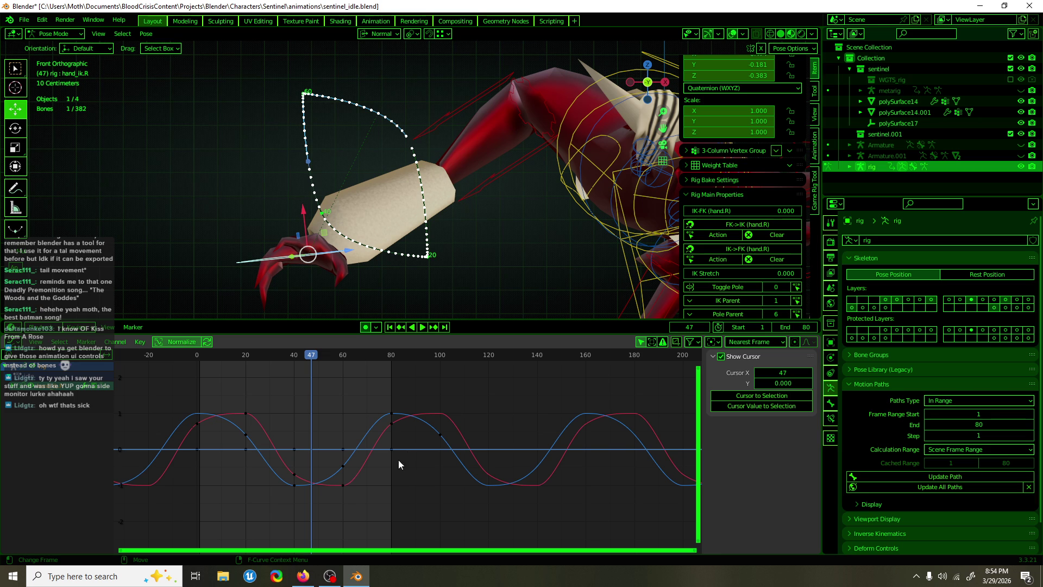
left_click(350, 472)
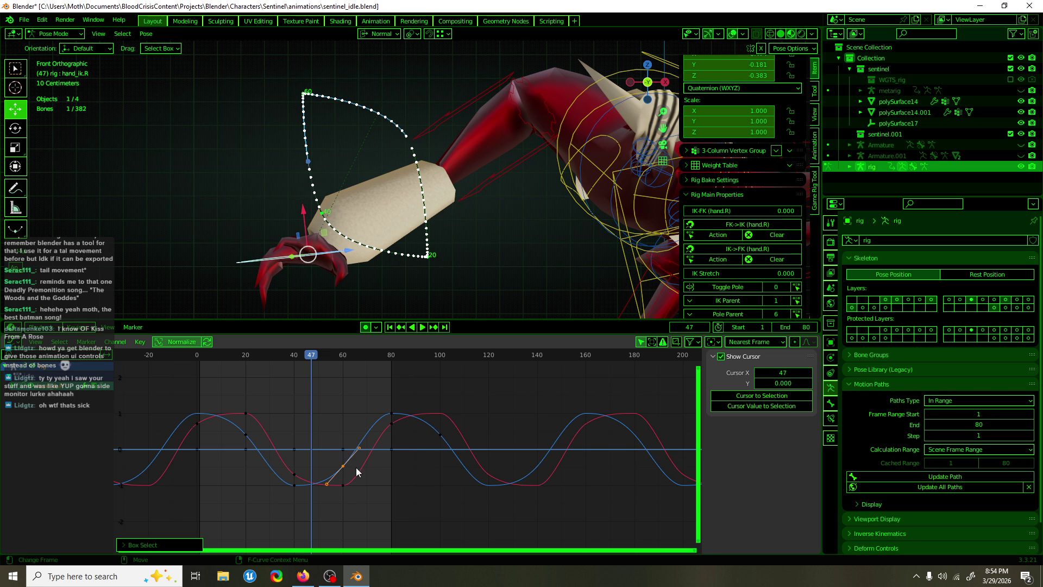
key("Delete")
left_click(439, 433)
key("Delete")
- Slide the frame-80 key along time to frame 0, then delete the key at frame 0
left_click_drag(405, 404, 384, 419)
key("g")
key("x")
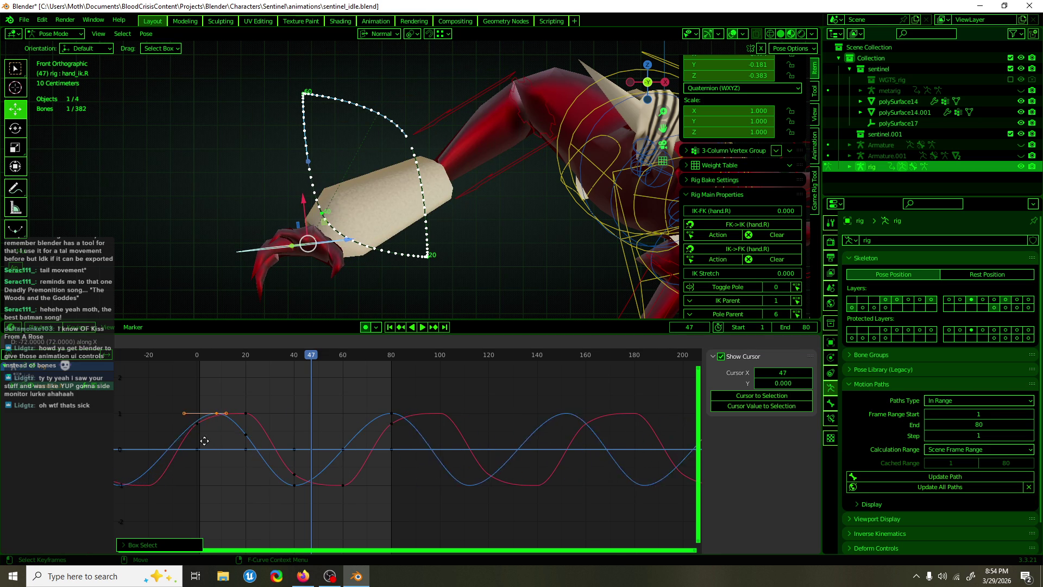
left_click(187, 447)
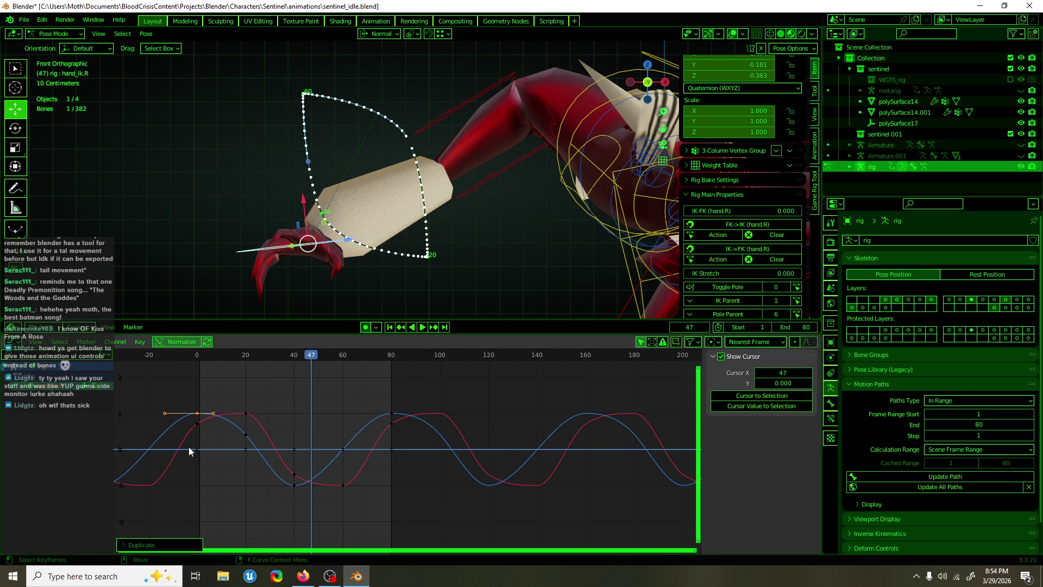
left_click_drag(212, 432, 190, 424)
key("Delete")
- Slide the red key near frame 20 to frame 60, then undo the change
left_click_drag(272, 403, 234, 418)
key("g")
key("x")
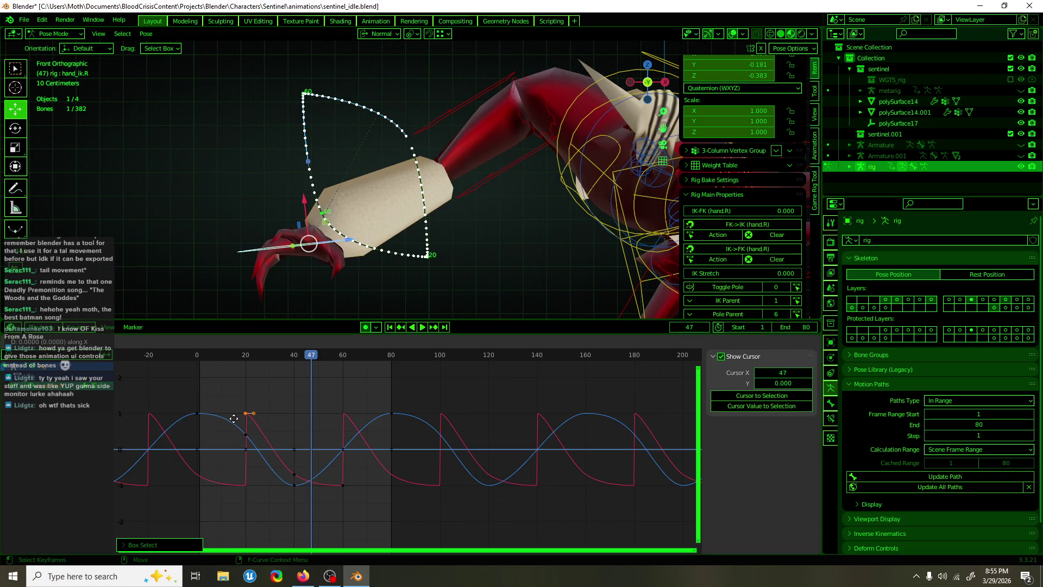
left_click(333, 435)
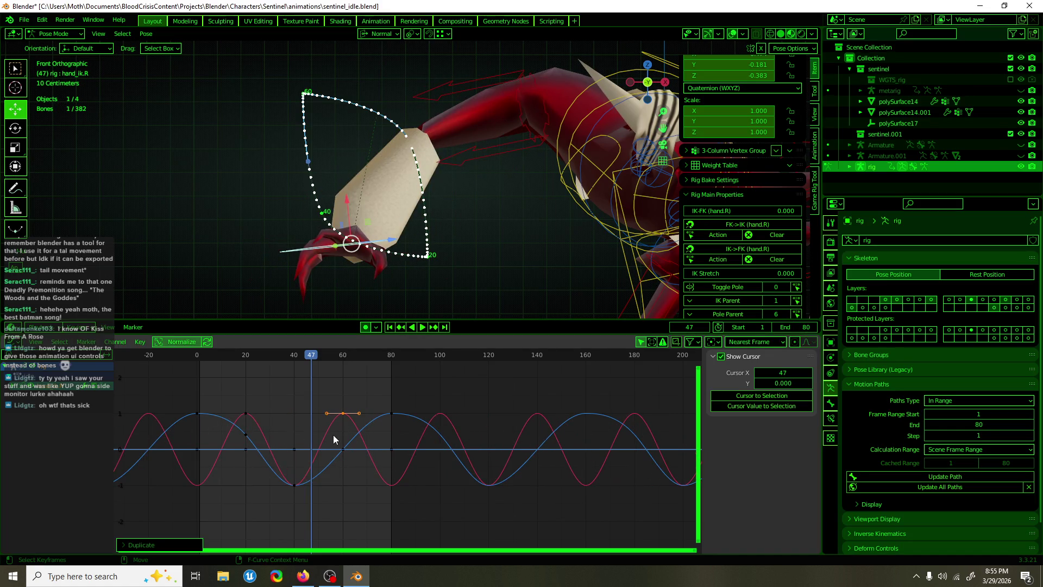
left_click(367, 449)
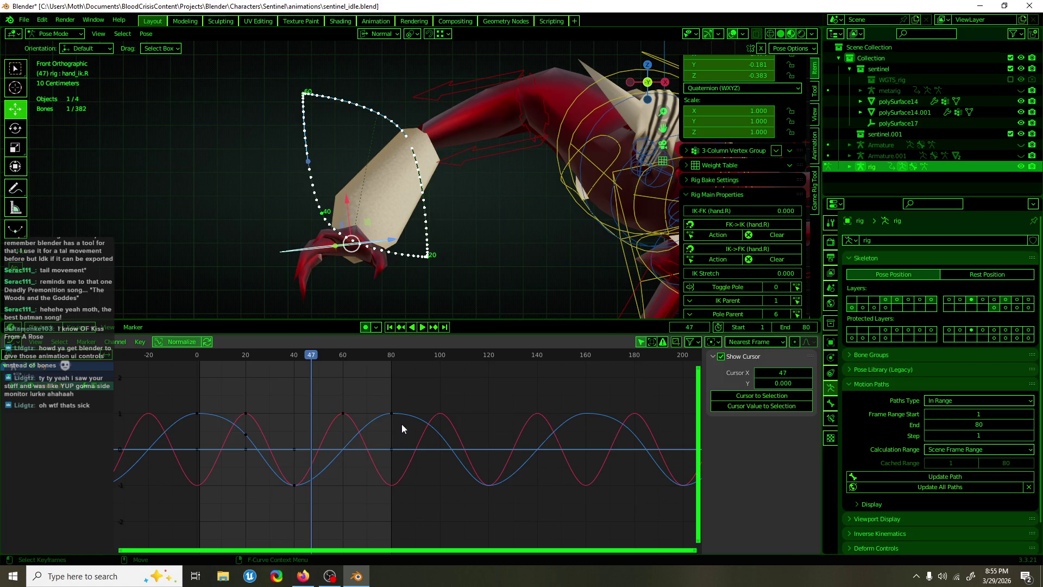
key("ctrl+z")
- Line up the red curve's key with the blue one near frame 80 and play the loop
left_click_drag(274, 403, 193, 435)
left_click_drag(325, 400, 352, 429)
key("g")
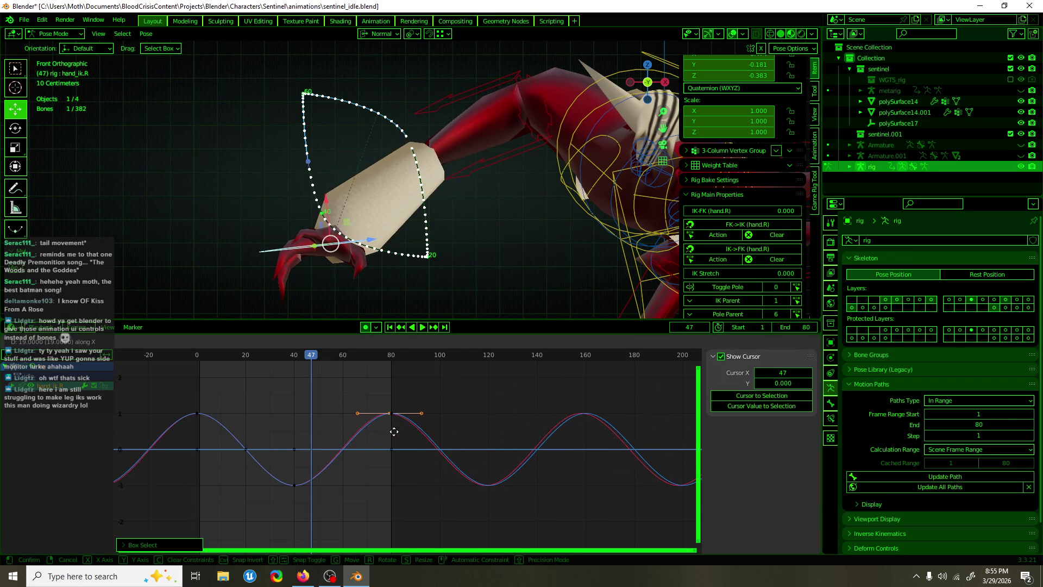
left_click(395, 435)
key("space")
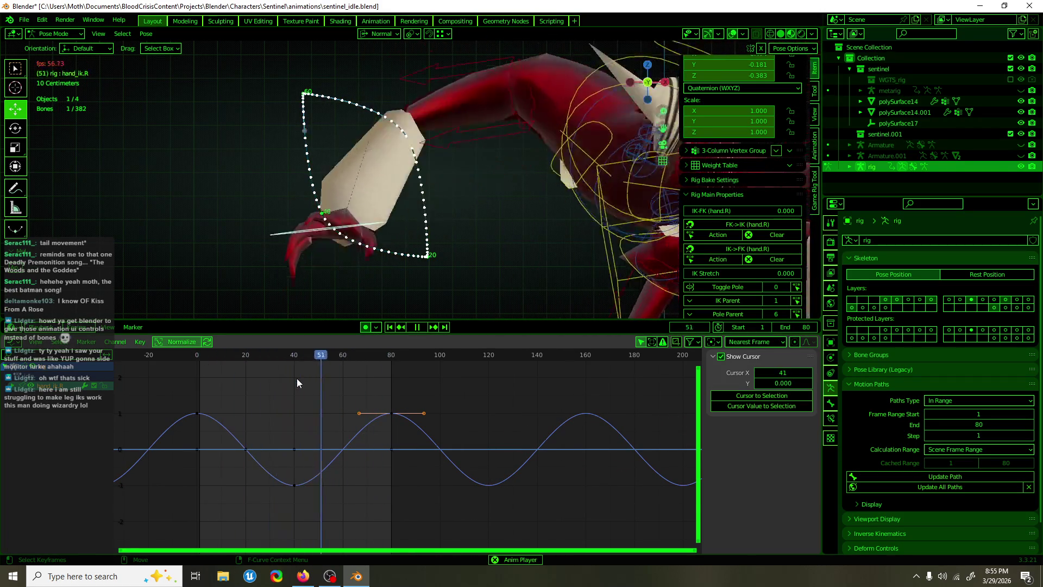
left_click(12, 387)
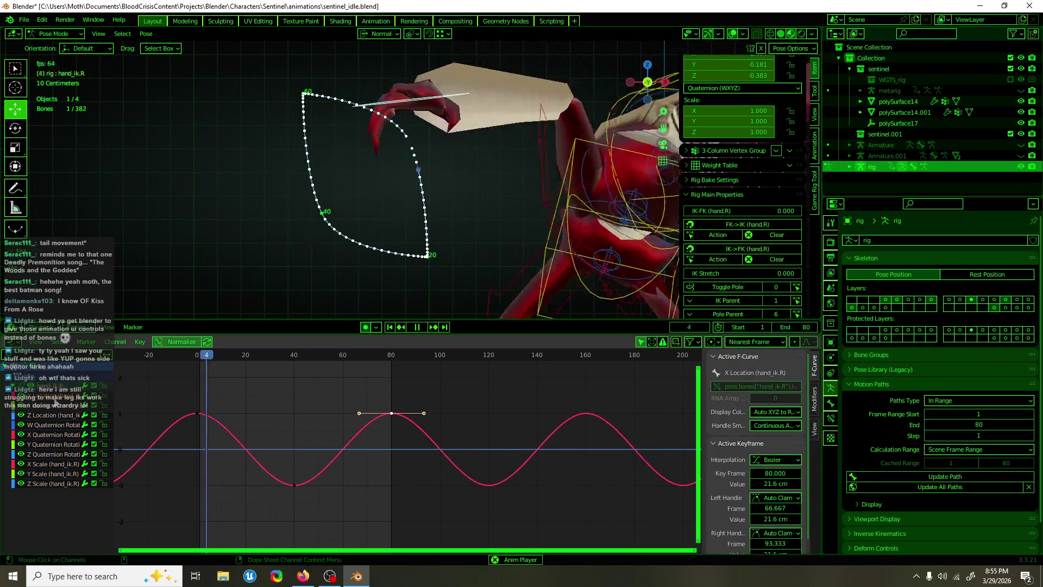
- Shift all X Location keys about 21 frames earlier and inspect the X, Y and Z channels
left_click_drag(253, 430, 228, 446)
key("g")
key("Escape")
key("Escape")
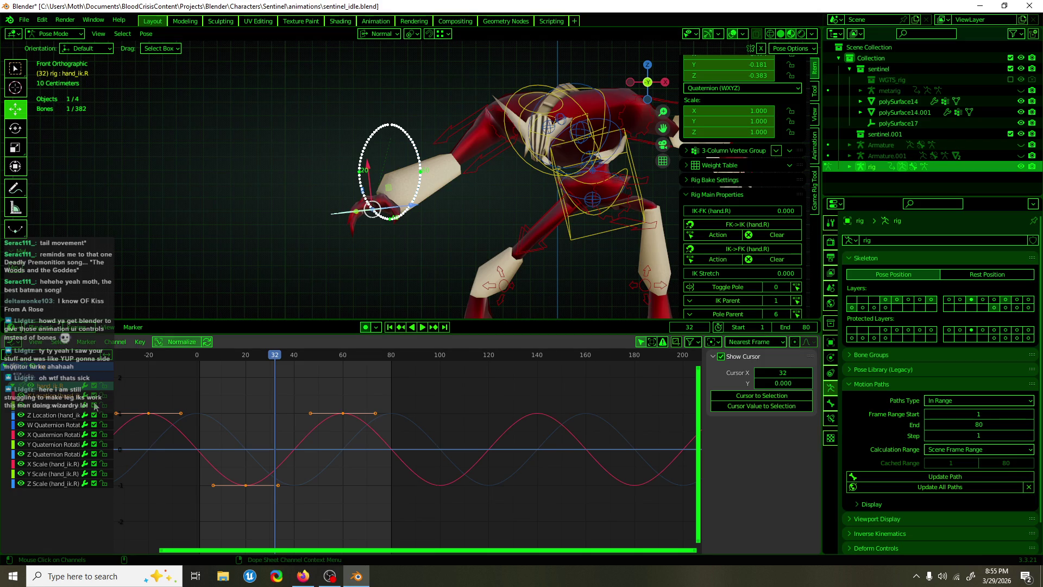
left_click(59, 408)
left_click(57, 397)
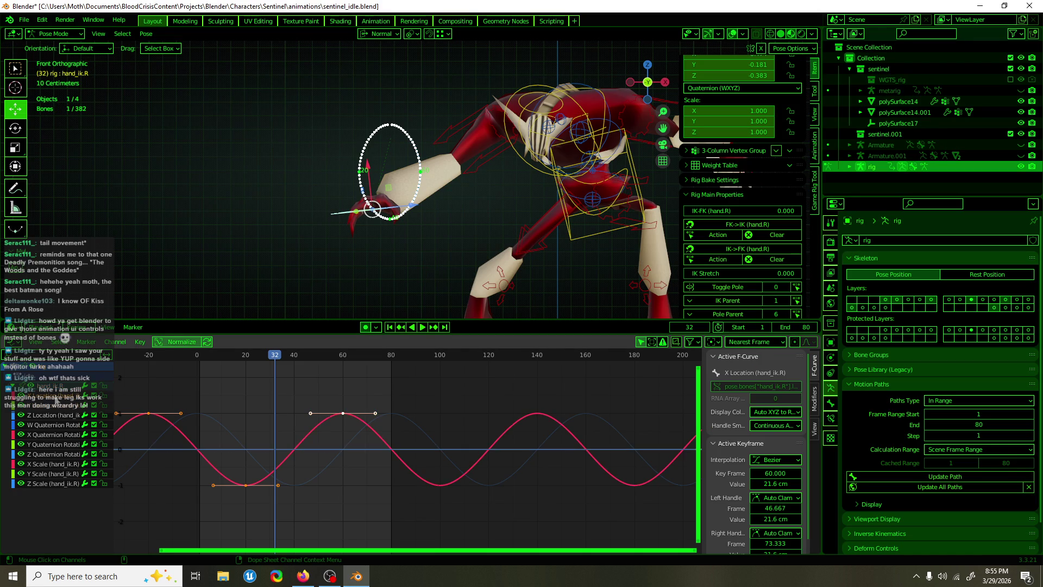
left_click(55, 416)
middle_click_drag(293, 434, 332, 425)
- Test moving the frame-60 X Location key to frame 40, refresh the motion path, undo, and save
left_click_drag(394, 392, 350, 419)
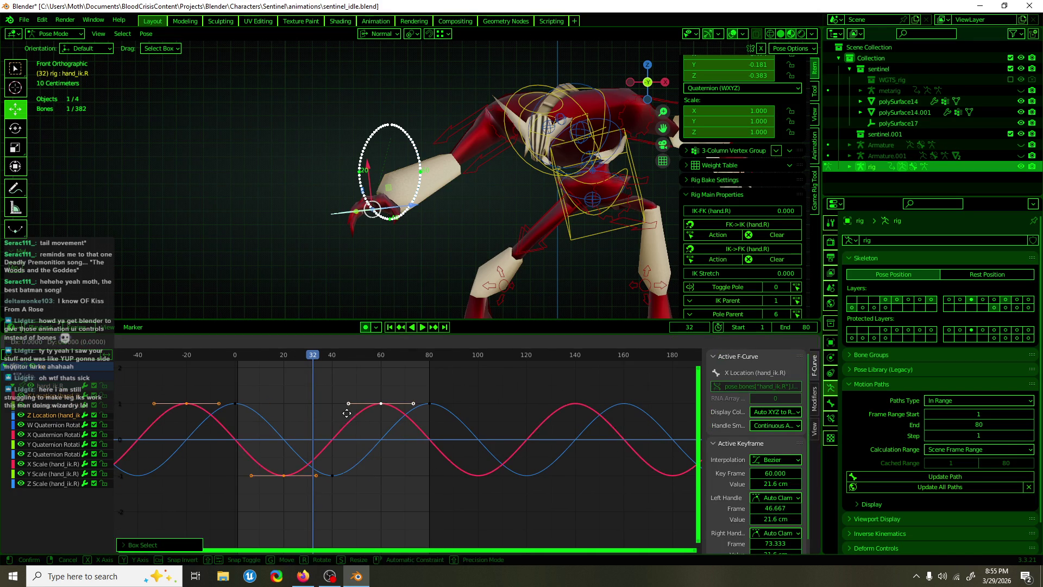
key("g")
left_click(298, 421)
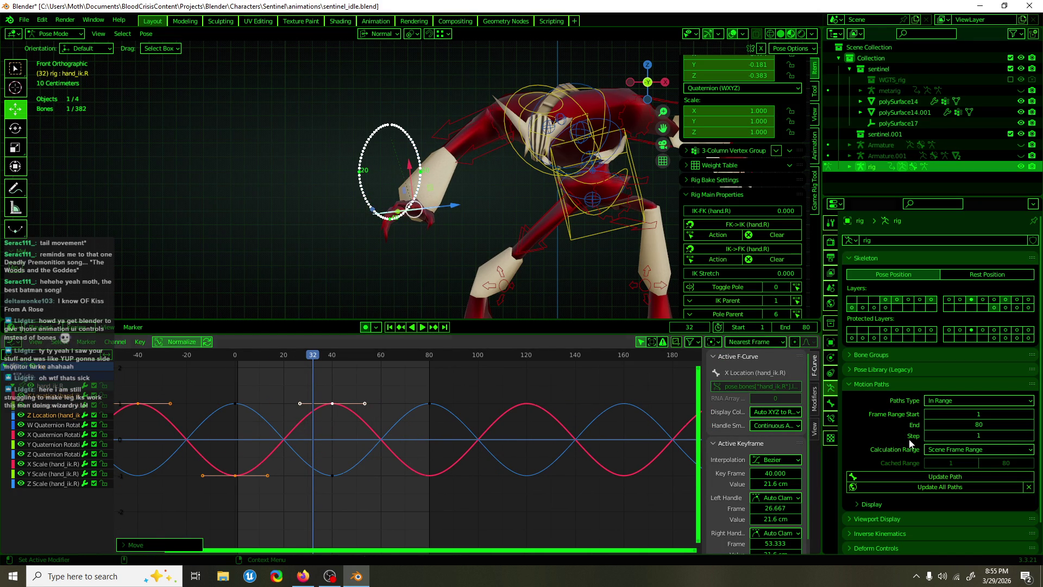
left_click(931, 488)
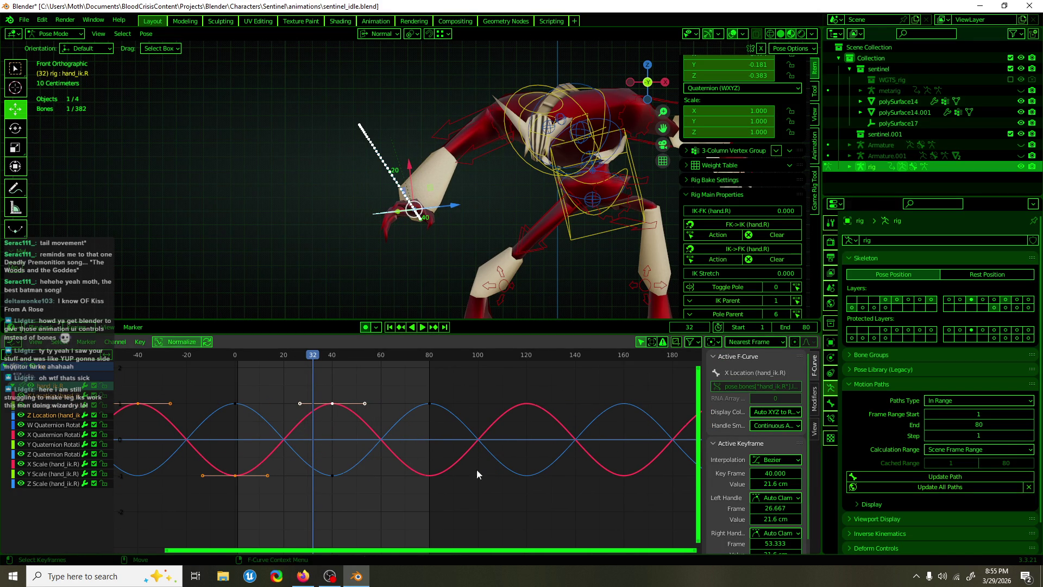
key("ctrl+z")
key("ctrl+z")
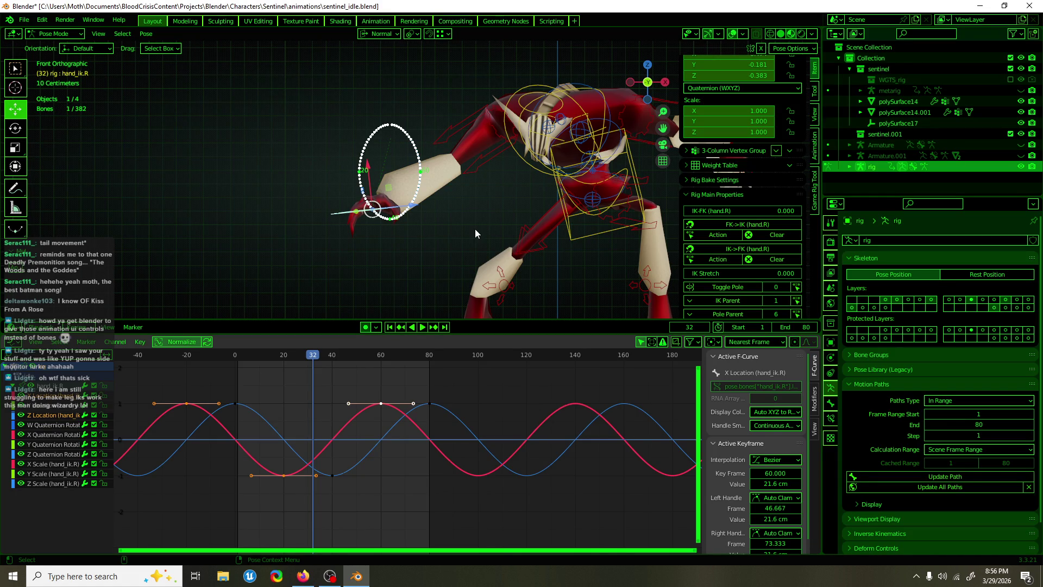
key("ctrl+s")
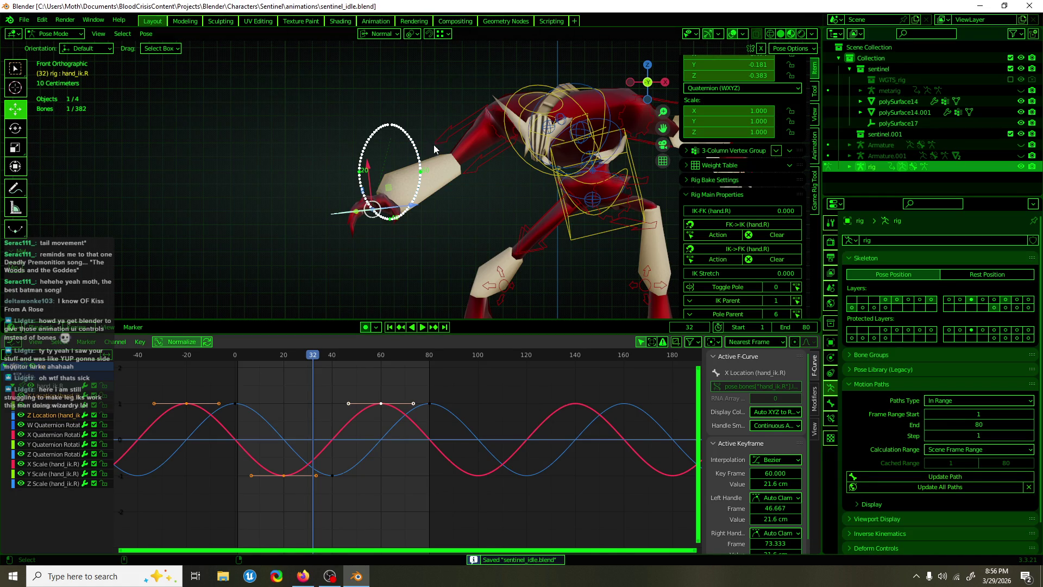
- Pan the 3D view, play the elliptical hand loop, then select the Z Location curve
mouse_move(464, 164)
middle_mouse_down("shift")
mouse_move(298, 173)
mouse_move(424, 168)
mouse_move(359, 173)
mouse_move(357, 163)
middle_mouse_up("shift")
key("space")
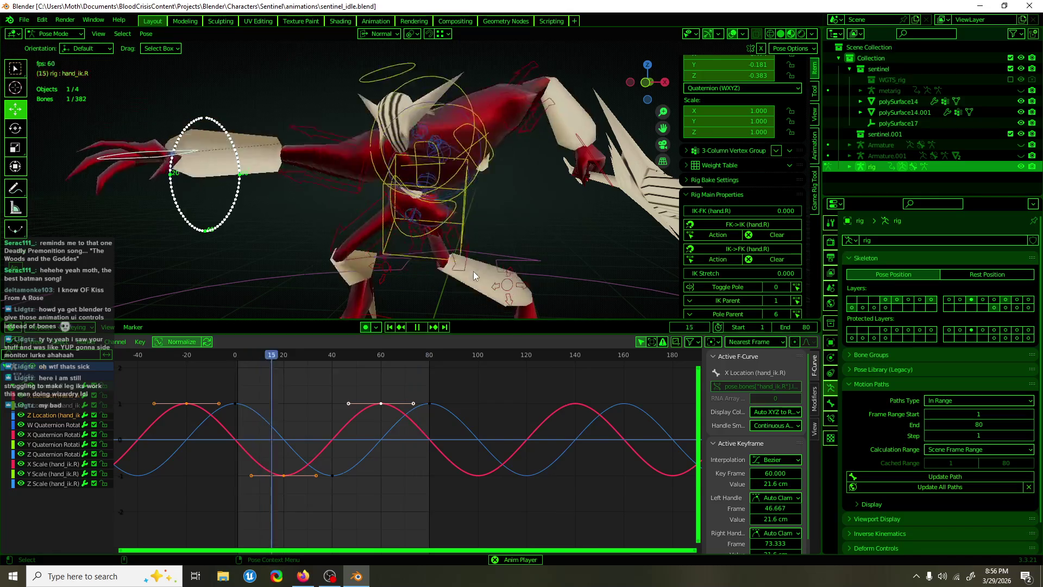
scroll(461, 136, "down", 3)
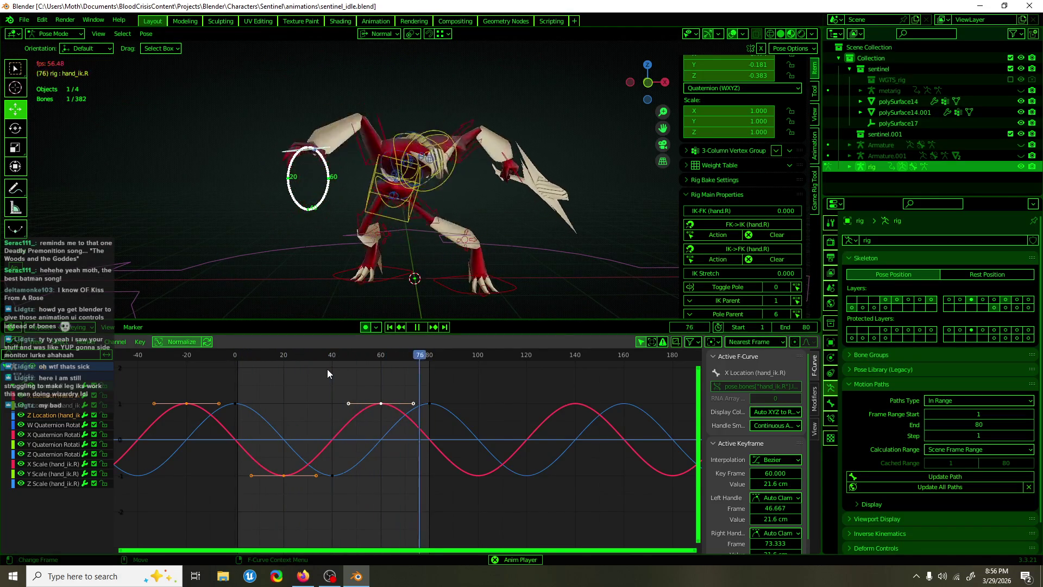
key("space")
scroll(389, 242, "up", 4)
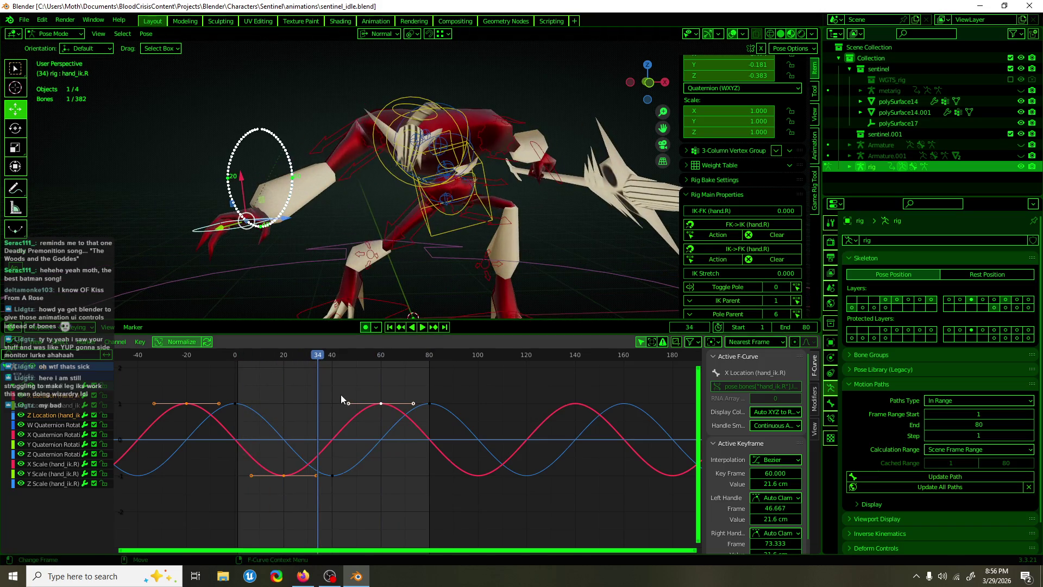
left_click_drag(341, 394, 384, 451)
left_click(395, 464)
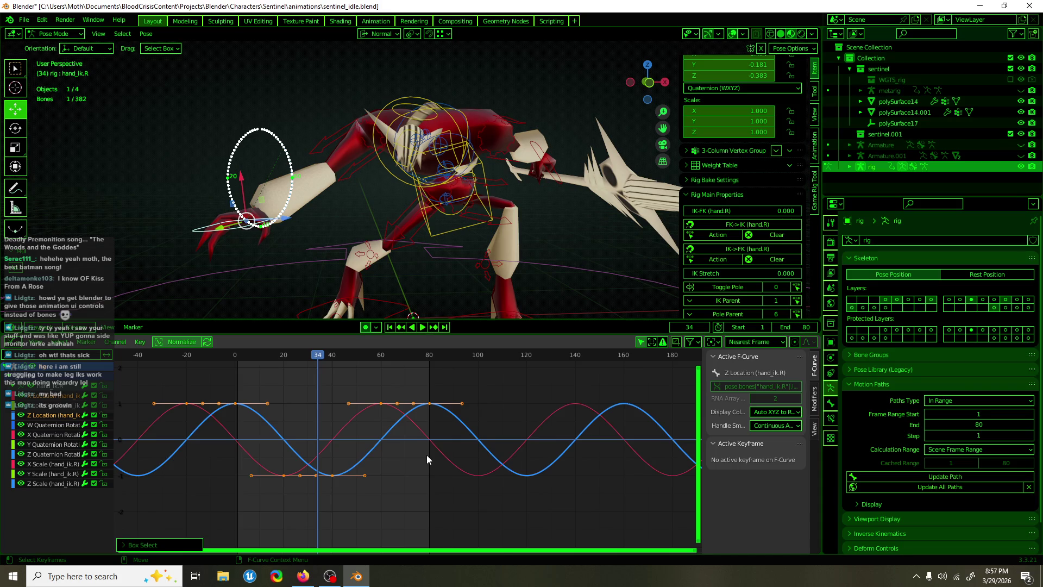
- Delete the hand's location curves, move and rotate the hand control, and save
key("Delete")
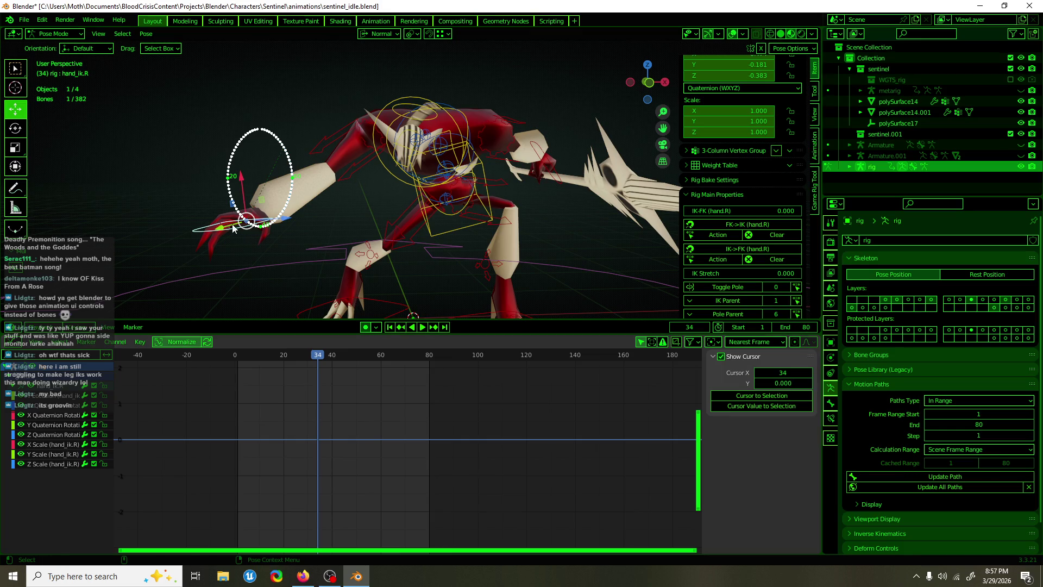
mouse_move(234, 228)
middle_mouse_down()
mouse_move(403, 242)
mouse_move(508, 205)
middle_mouse_up()
key("g")
left_click(448, 193)
middle_click_drag(448, 193, 311, 190)
key("shift+space")
key("r")
mouse_move(311, 190)
left_mouse_down()
mouse_move(293, 195)
mouse_move(269, 158)
mouse_move(256, 164)
left_mouse_up()
key("ctrl+s")
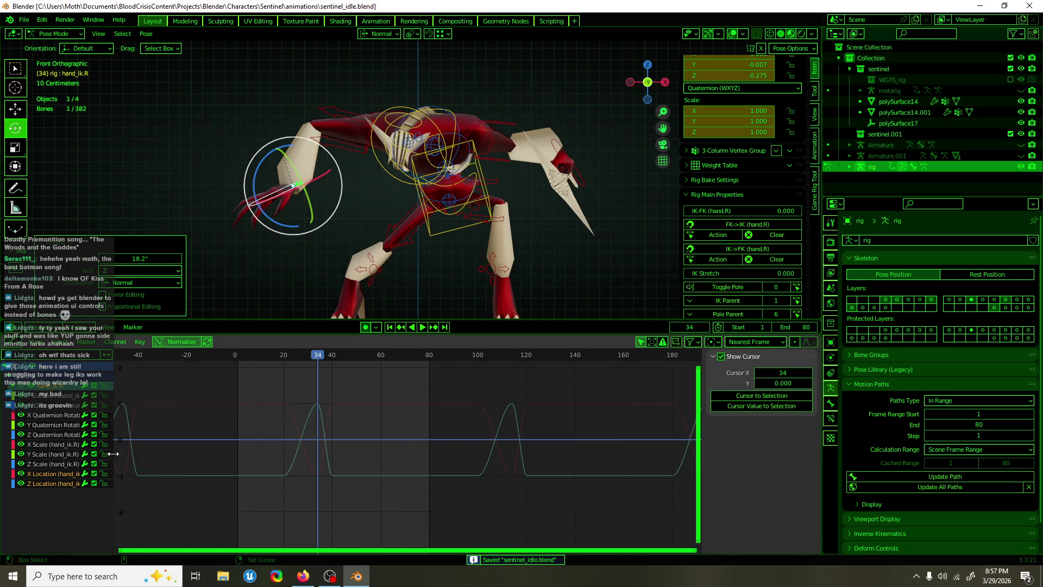
- Key and copy the hand pose, delete keys from frame 13 to 87, and paste it at frame 0
key("i")
left_click_drag(529, 491, 245, 383)
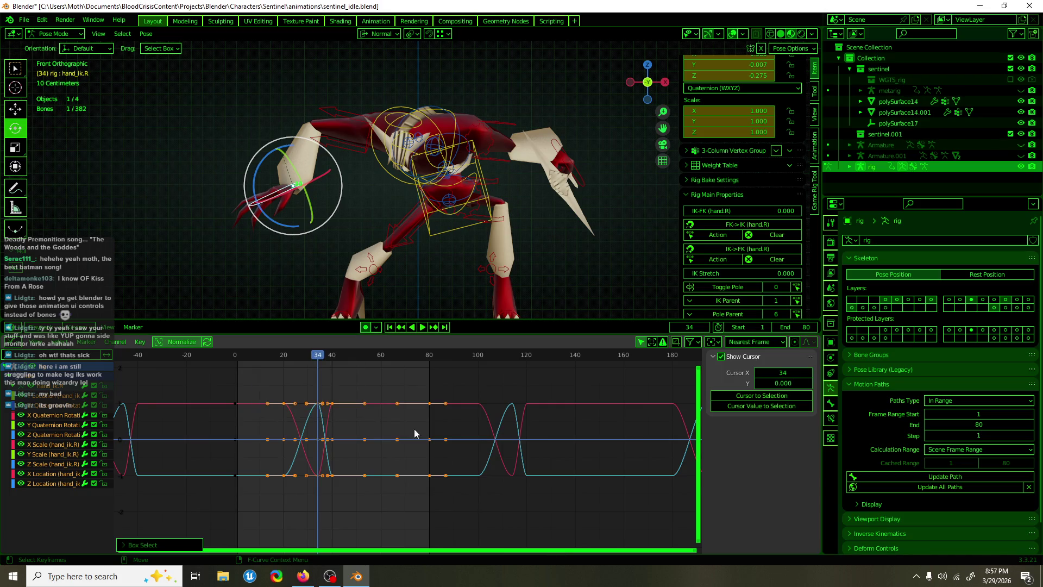
key("ctrl+c")
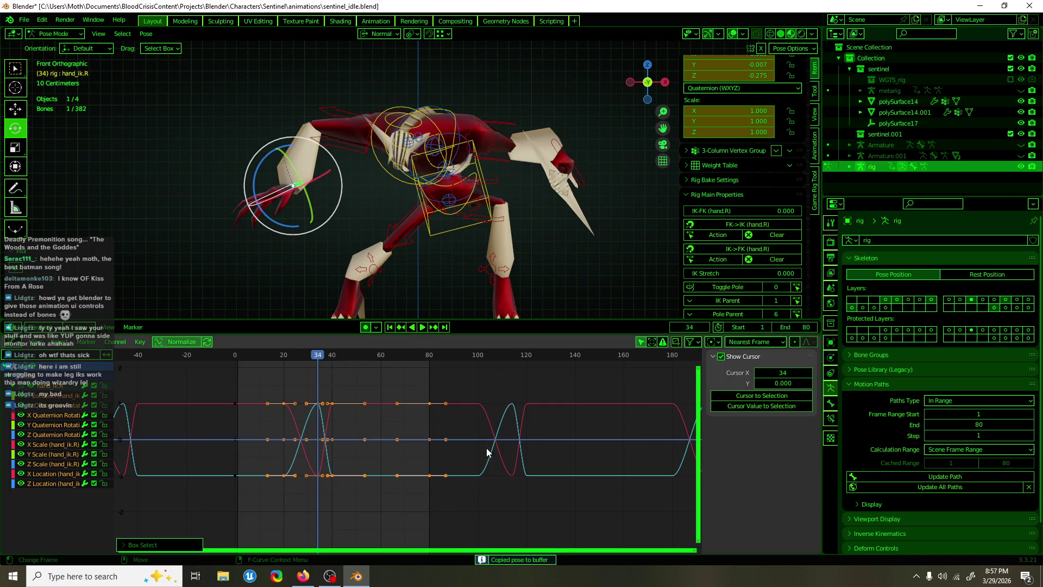
key("x")
left_click(254, 359)
left_click_drag(254, 358, 236, 356)
key("space")
key("ctrl+v")
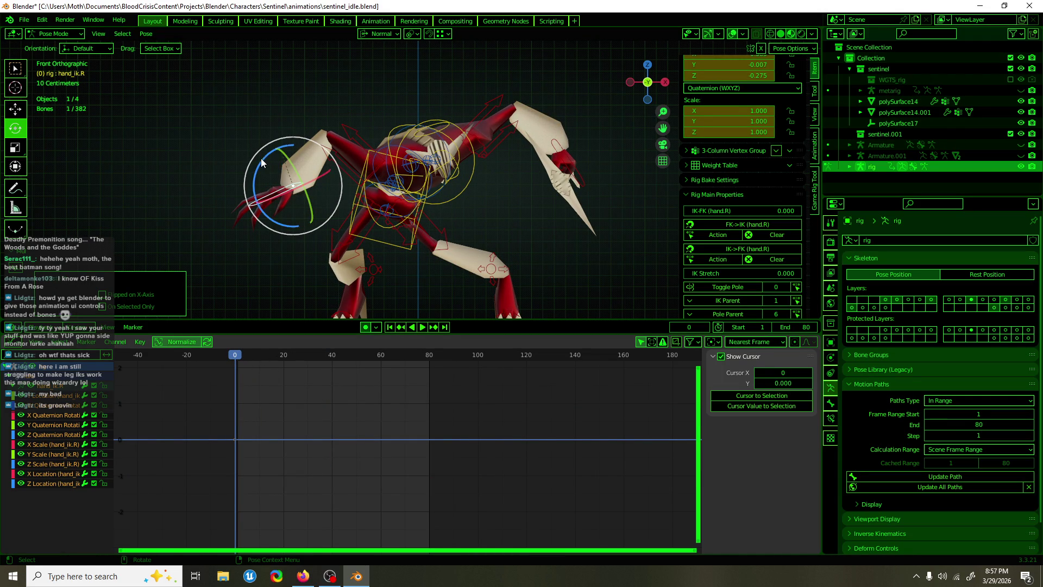
- Rotate the hand about 32 degrees and slide a graph key to about frame 81
left_click_drag(262, 166, 256, 185)
key("w")
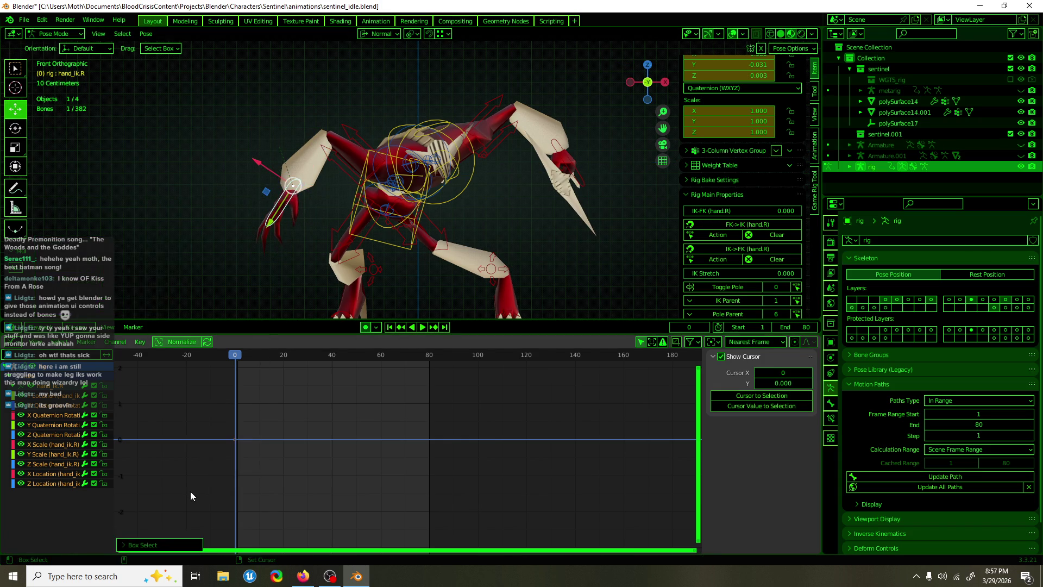
key("b")
left_click_drag(241, 444, 193, 470)
key("g")
- Key the hand's transforms at frame 40 and pull the Z Quaternion Rotation key there into a trough
left_click(332, 354)
key("i")
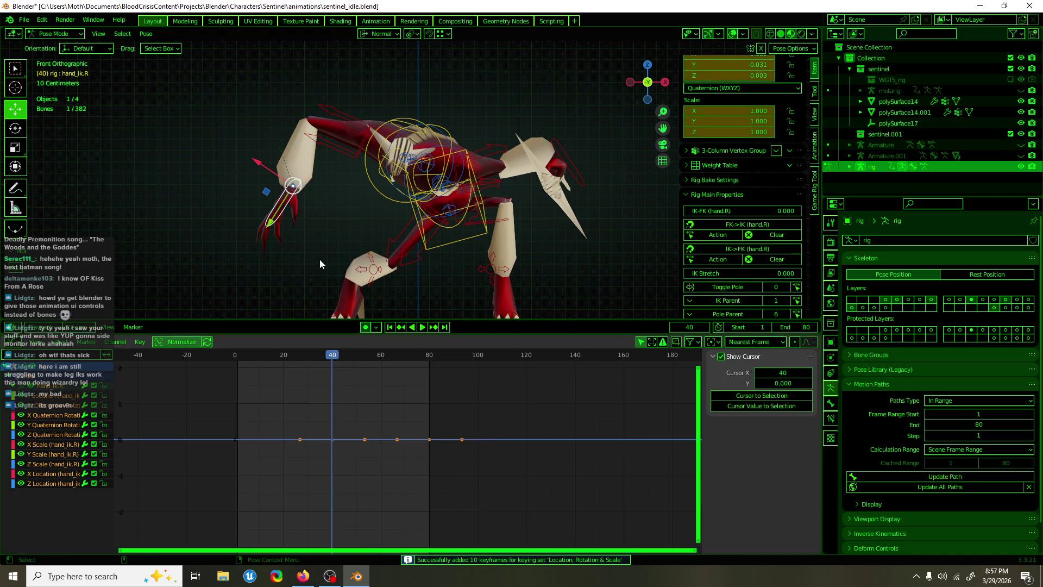
left_click(59, 415)
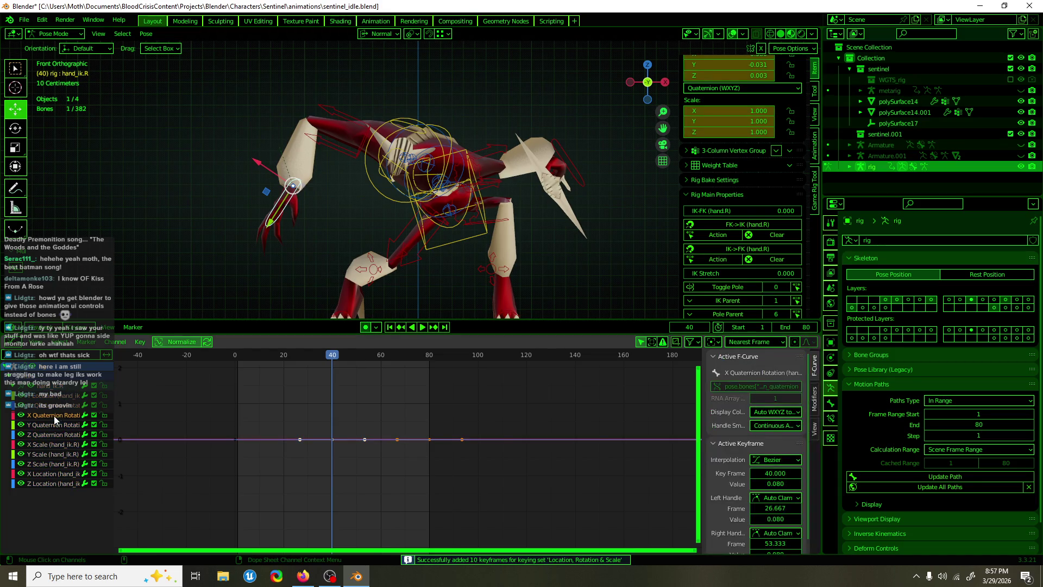
left_click(15, 128)
left_click(53, 434)
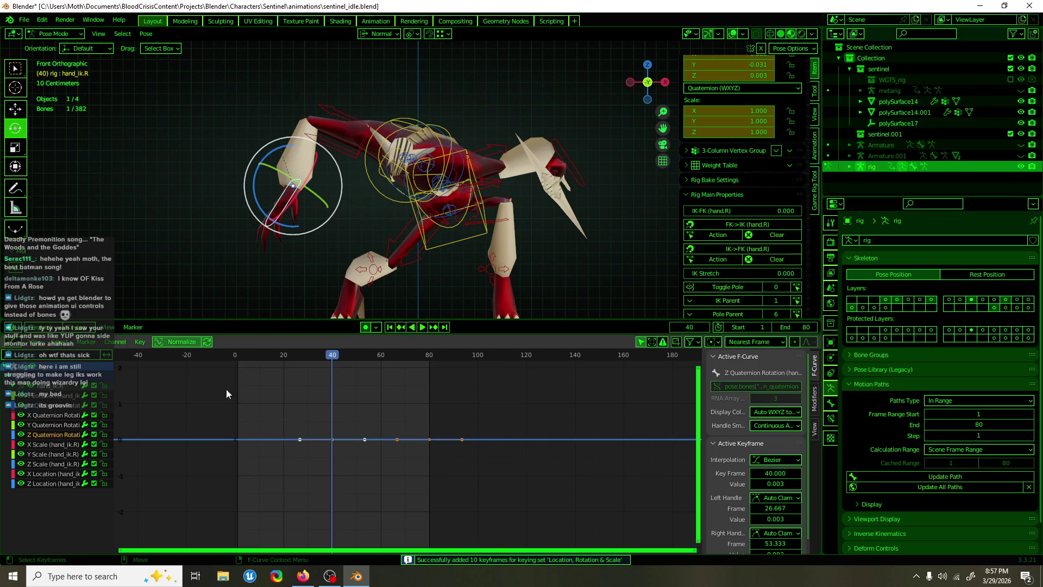
left_click_drag(340, 408, 340, 440)
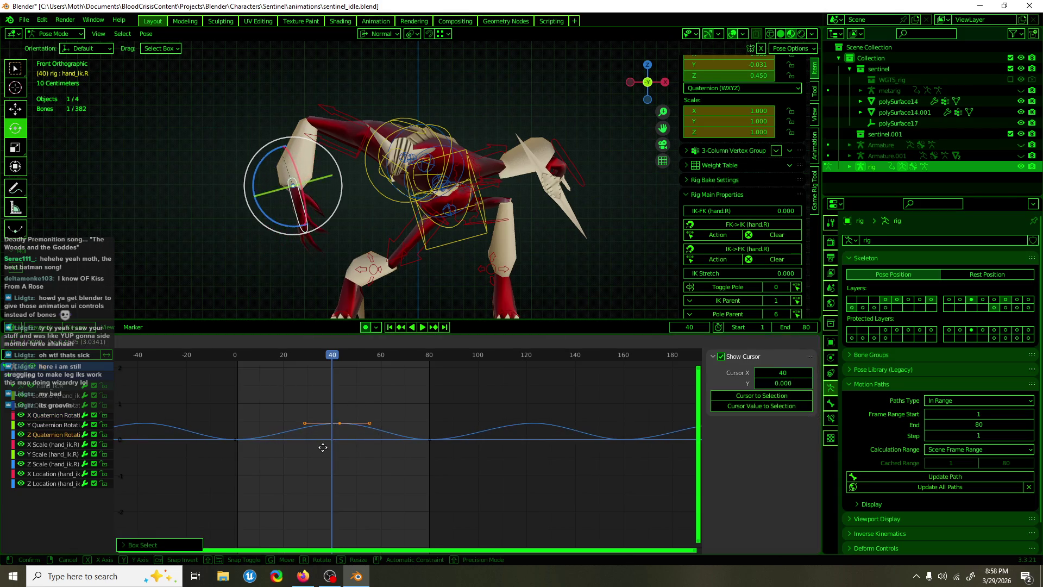
mouse_move(319, 479)
left_click_drag(320, 478, 319, 491)
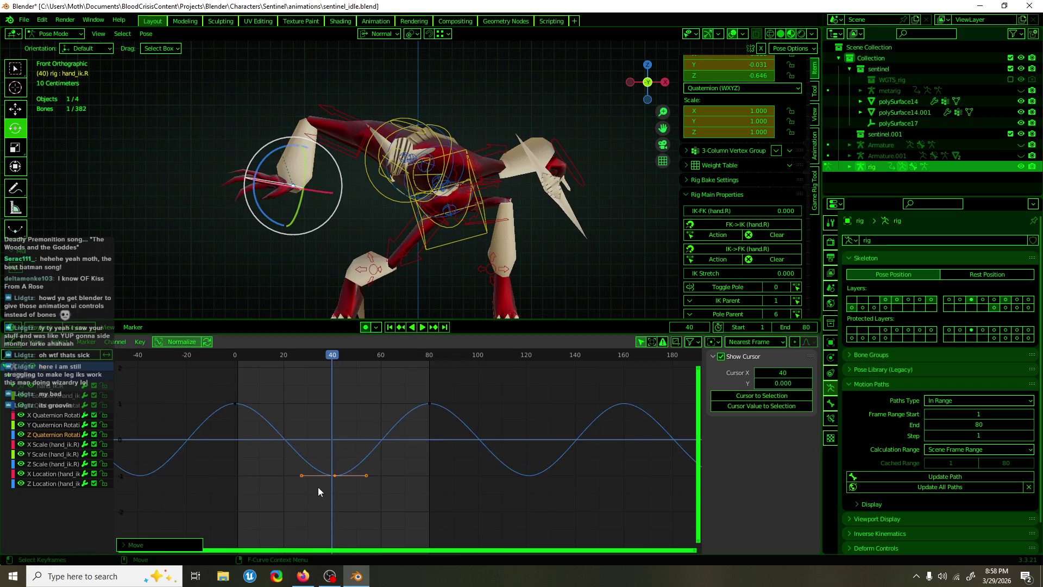
- Preview from around frame 18, then slide the frame-80 peak key earlier
left_click_drag(324, 354, 279, 357)
key("space")
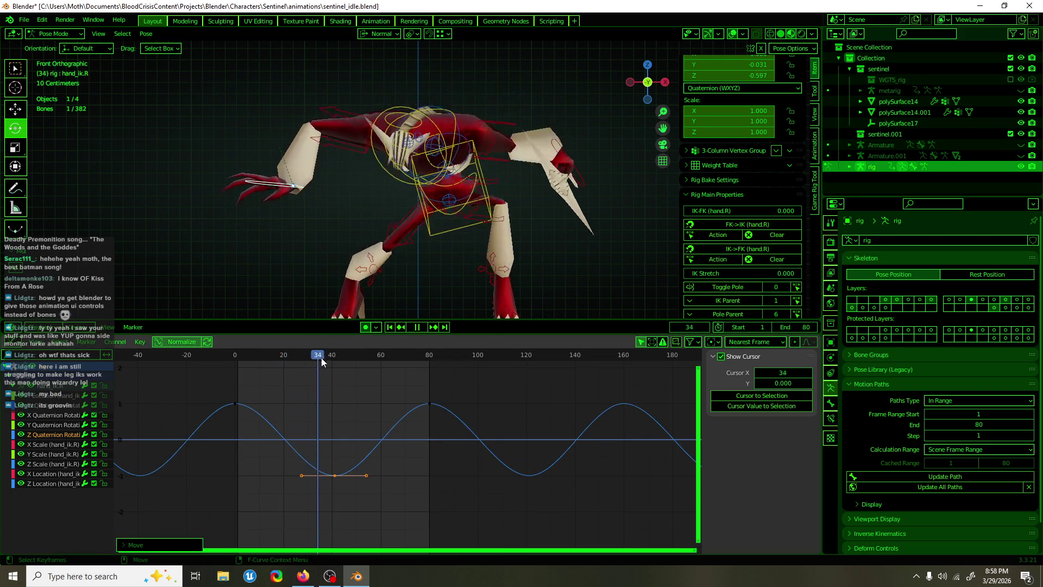
key("space")
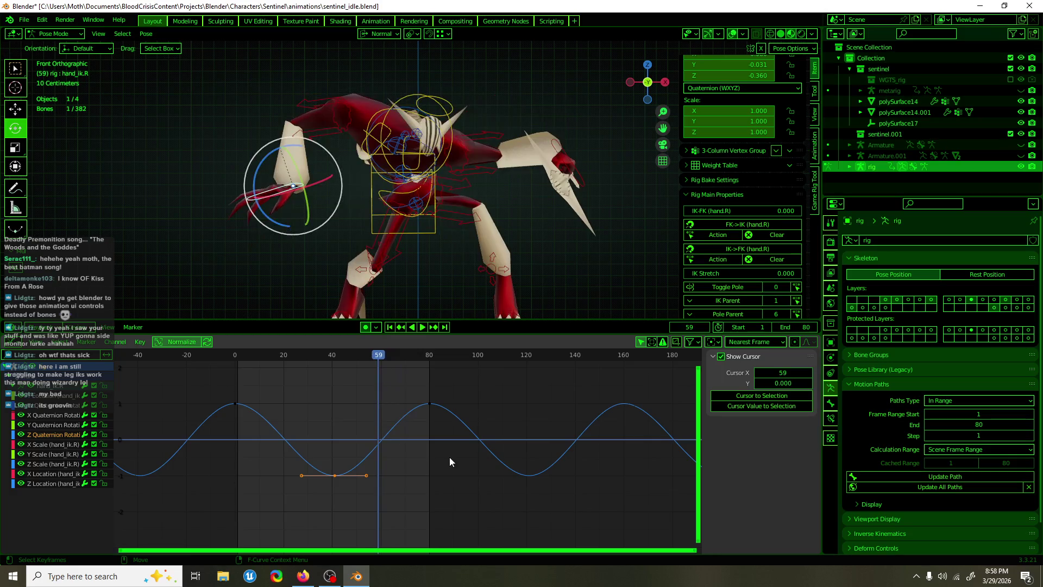
left_click_drag(464, 390, 396, 417)
key("g")
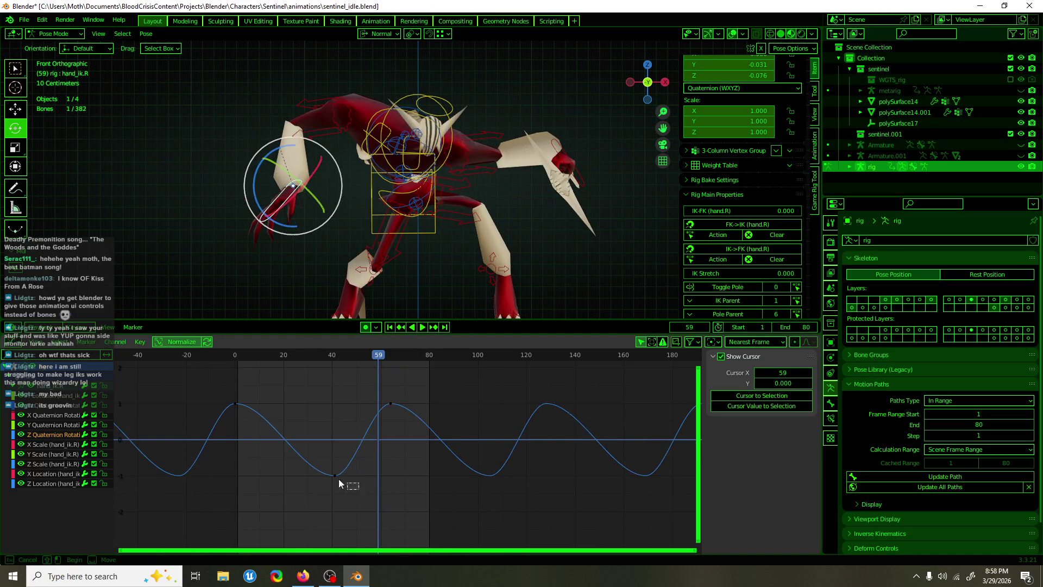
left_click(239, 475)
key("g")
left_click(241, 475)
- Move the peak key near frame 63 along time to about frame 40 and scrub to check the twist
left_click_drag(356, 380, 410, 422)
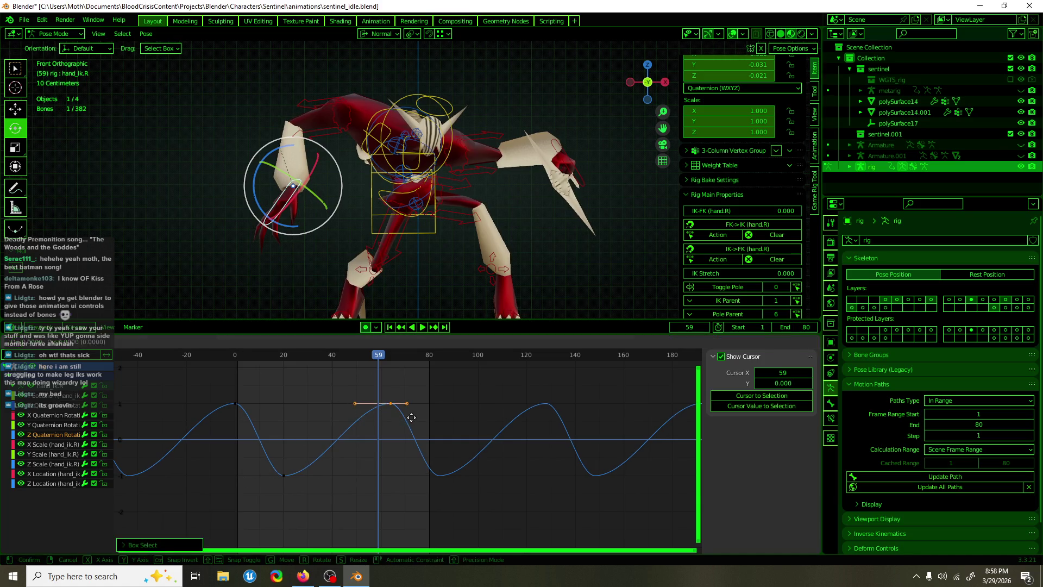
key("g")
key("x")
left_click(360, 422)
mouse_move(373, 360)
left_mouse_down()
mouse_move(298, 360)
mouse_move(371, 360)
left_mouse_up()
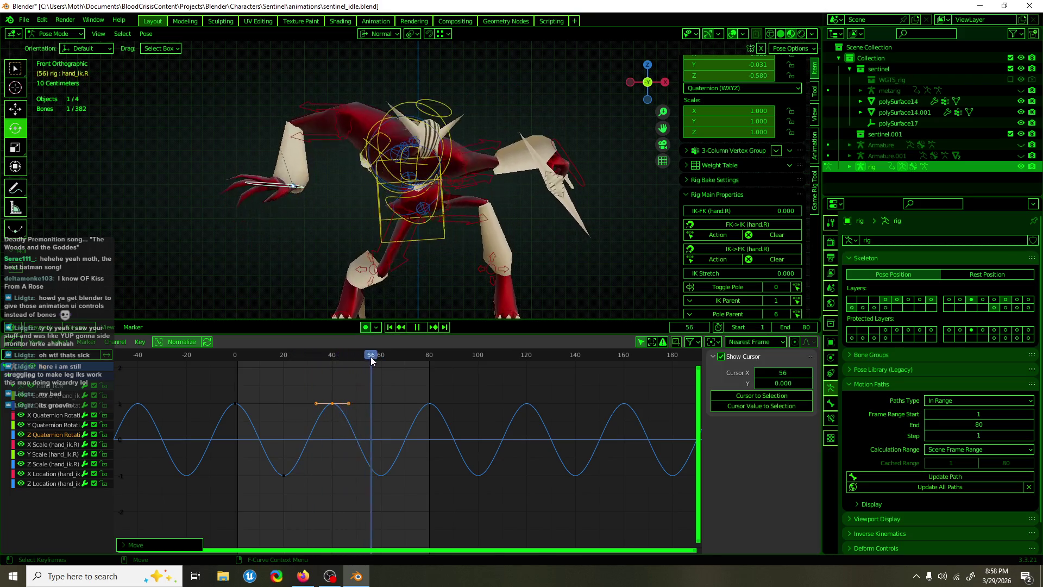
- Shift the selected Z Quaternion Rotation keys along time, scrub back to frame 0, and save sentinel_idle.blend
key("g")
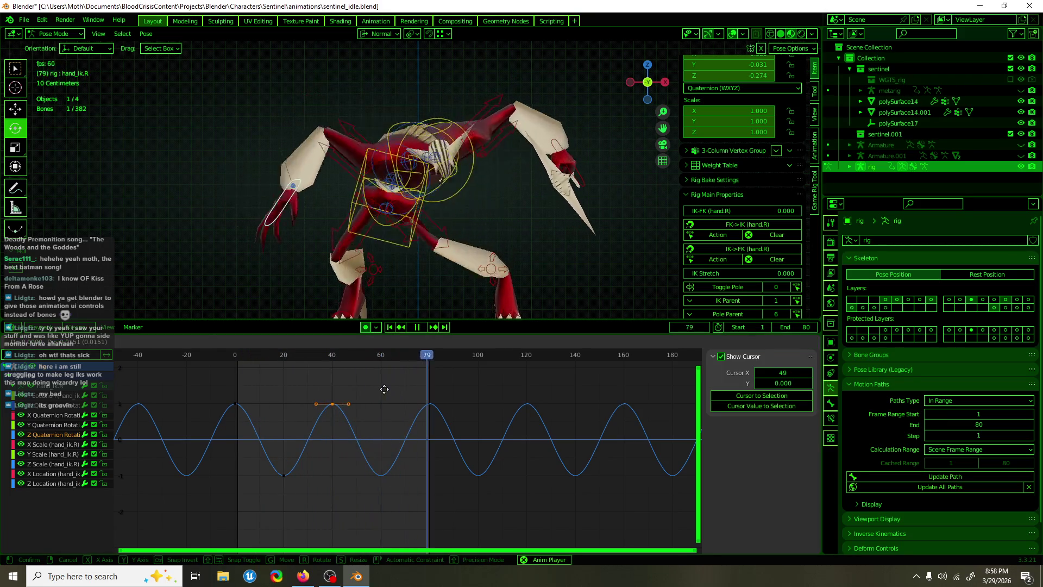
key("x")
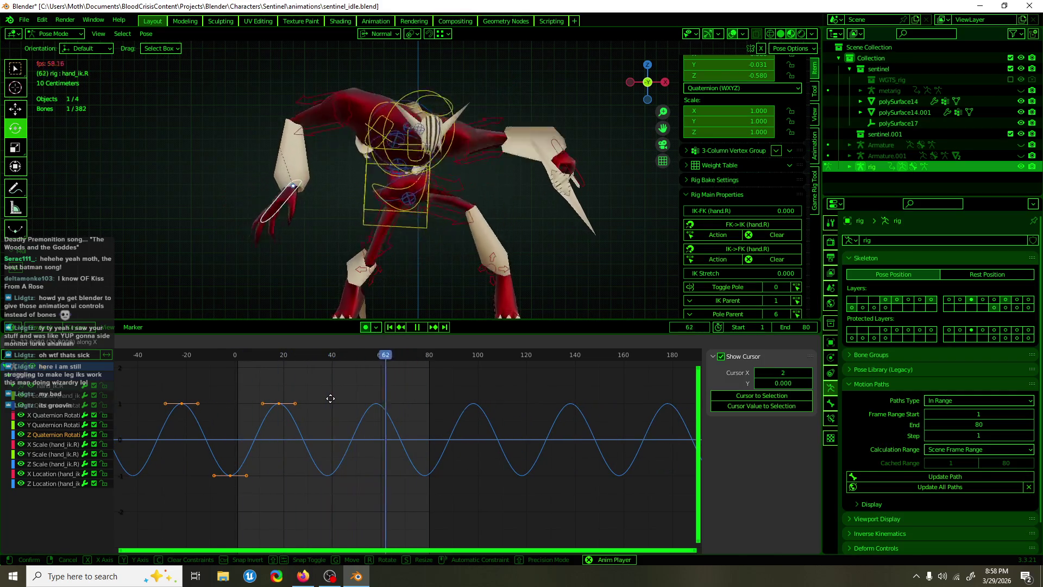
left_click(366, 399)
key("space")
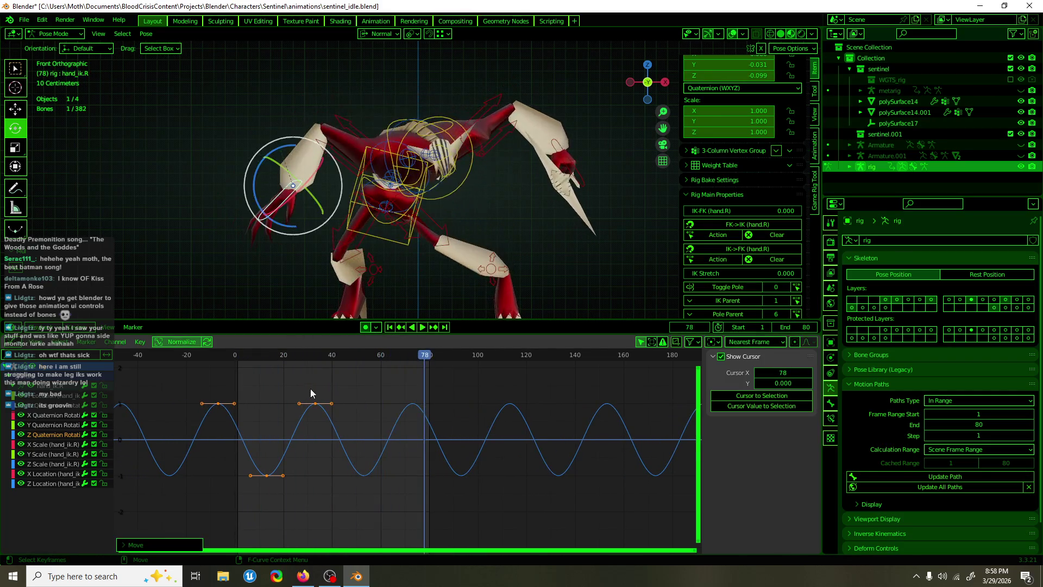
mouse_move(208, 357)
left_mouse_down()
mouse_move(381, 364)
mouse_move(235, 373)
left_mouse_up()
left_click_drag(429, 356, 234, 361)
key("ctrl+s")
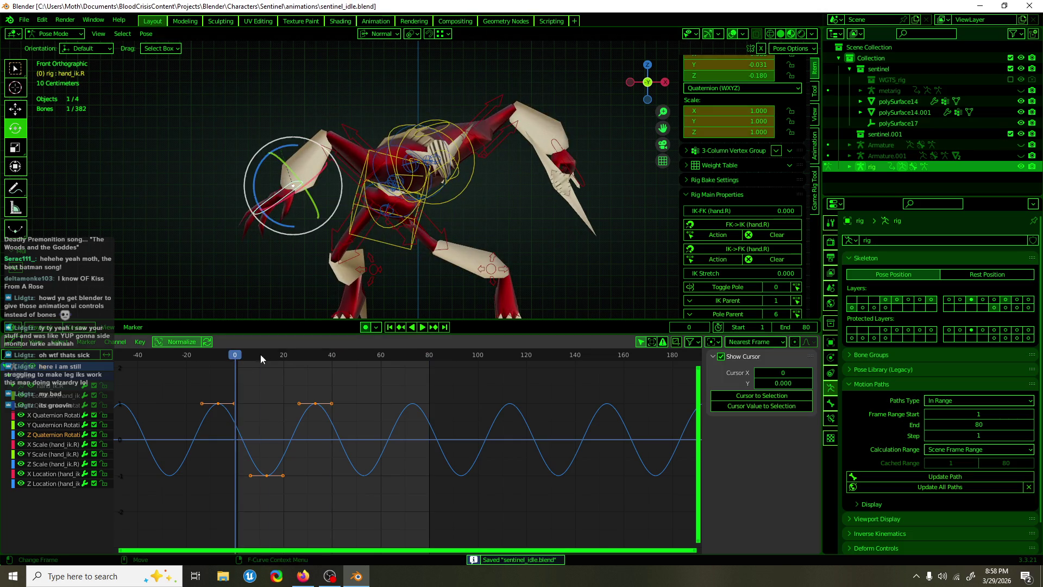
- Play the loop, return to frame 0, and orbit out of front orthographic view
key("space")
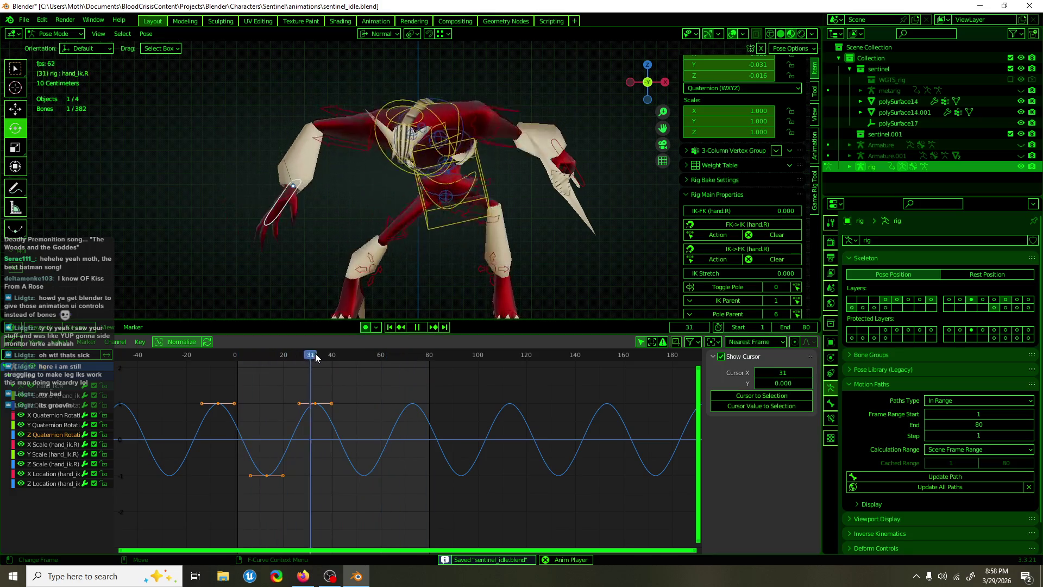
left_click_drag(234, 354, 233, 355)
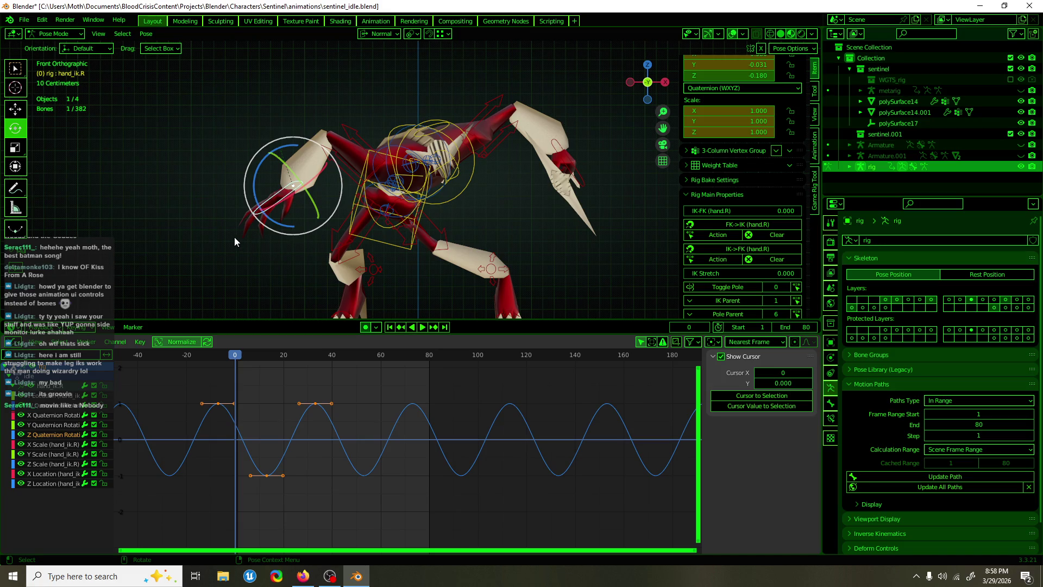
mouse_move(235, 241)
middle_mouse_down()
mouse_move(479, 225)
mouse_move(426, 176)
middle_mouse_up()
- Try rotating the right shoulder control and cancel, then show hand_ik.R's Z Location curve
left_click(402, 198)
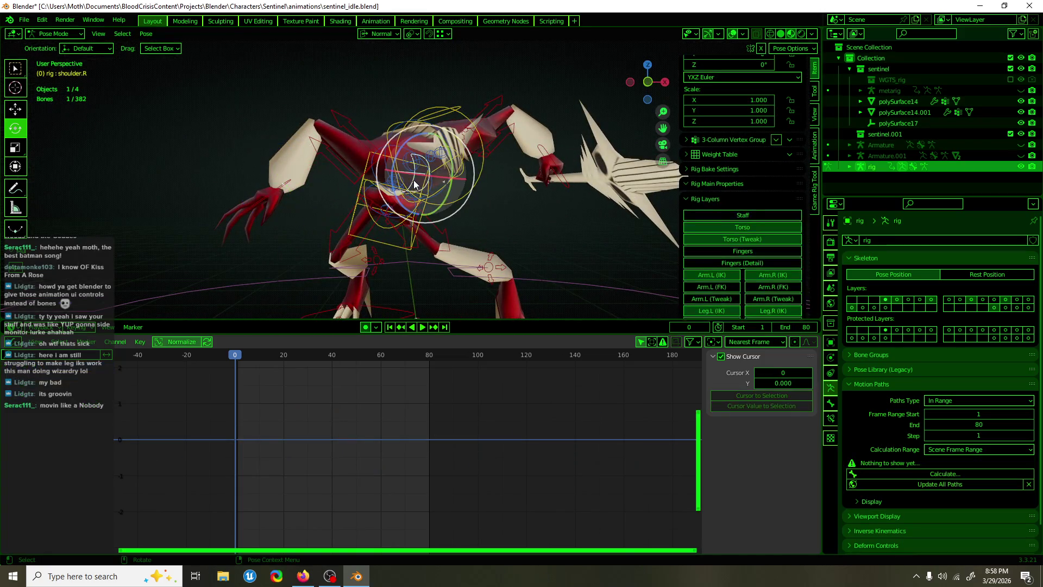
mouse_move(398, 204)
left_mouse_down()
mouse_move(392, 197)
mouse_move(405, 190)
left_mouse_up()
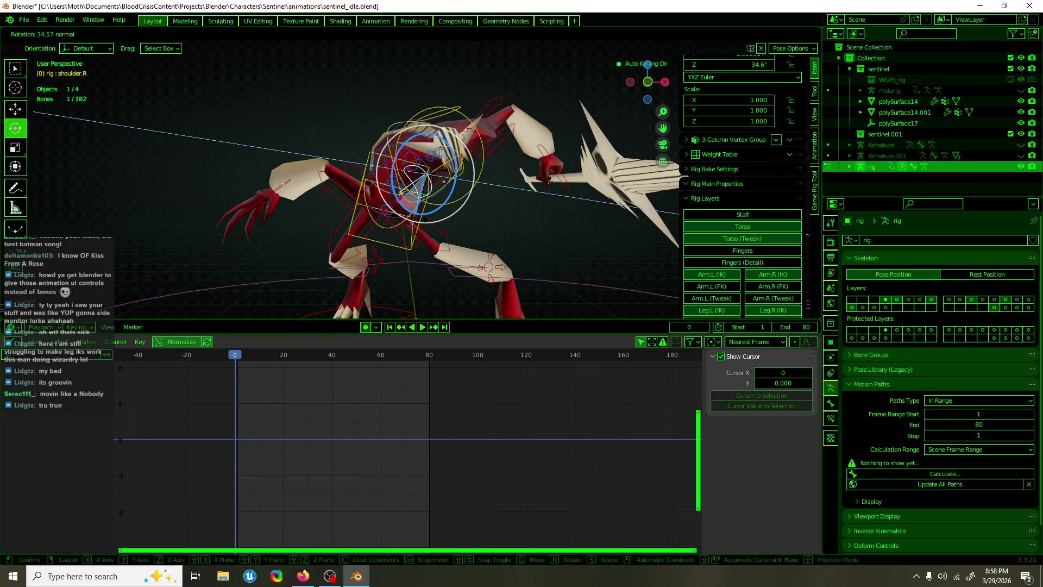
right_click(419, 221)
left_click(283, 194)
key("g")
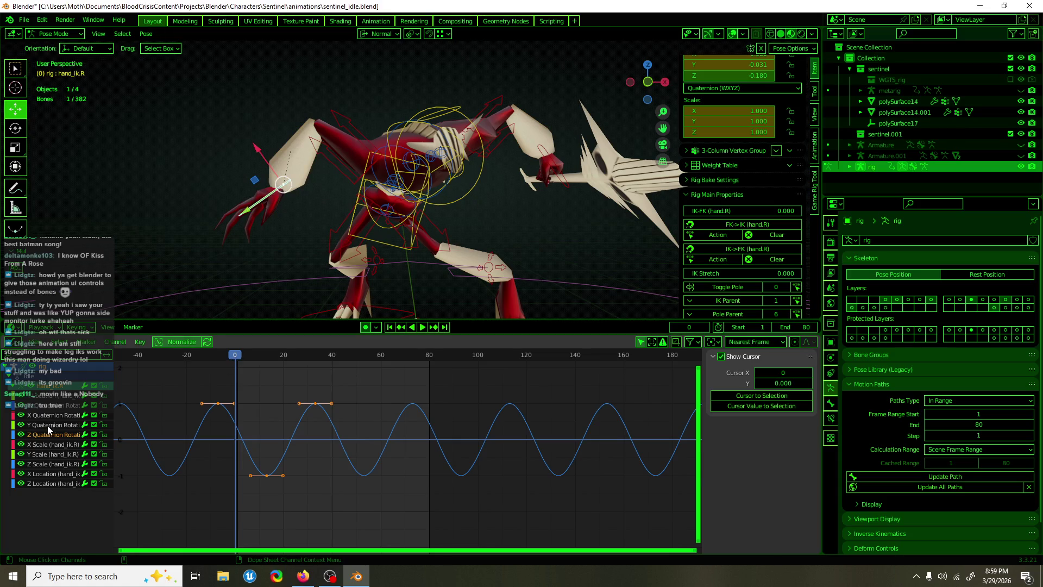
left_click(50, 483)
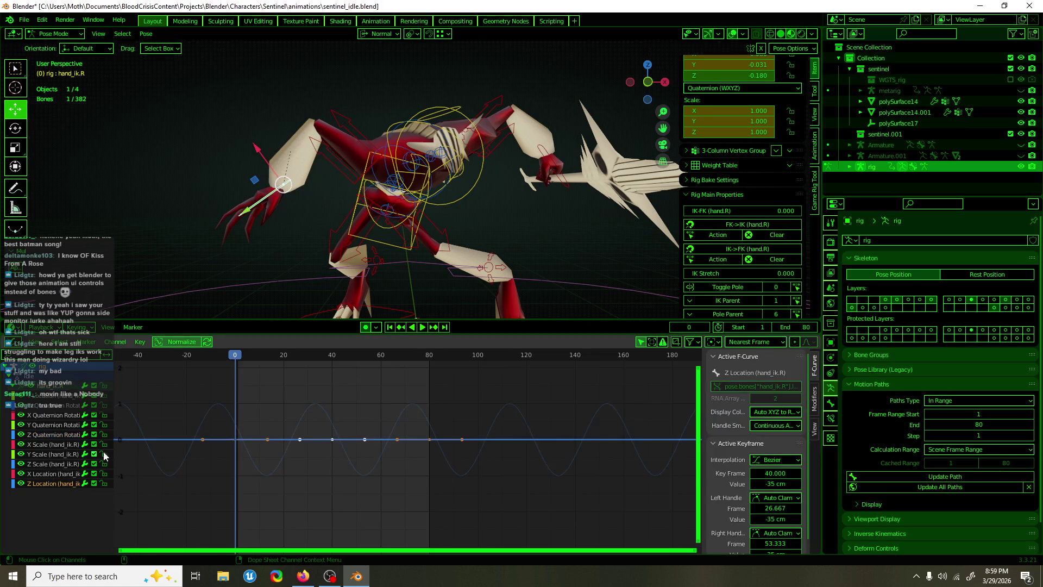
- Lower the frame-0 Z Location key and frame the keys around frame 0
left_click_drag(249, 419, 218, 455)
key("g")
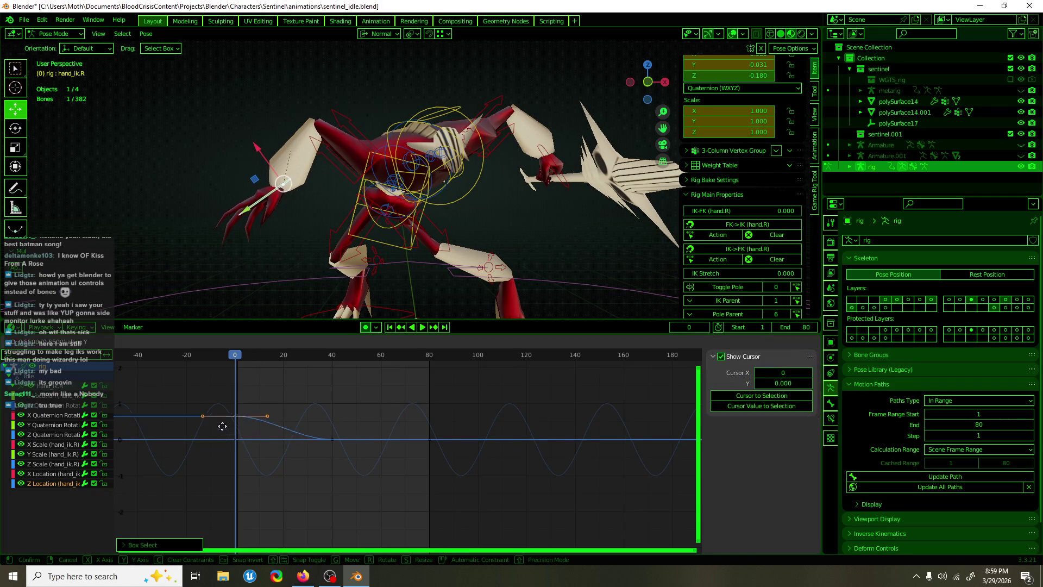
right_click(216, 485)
scroll(315, 399, "down", 5)
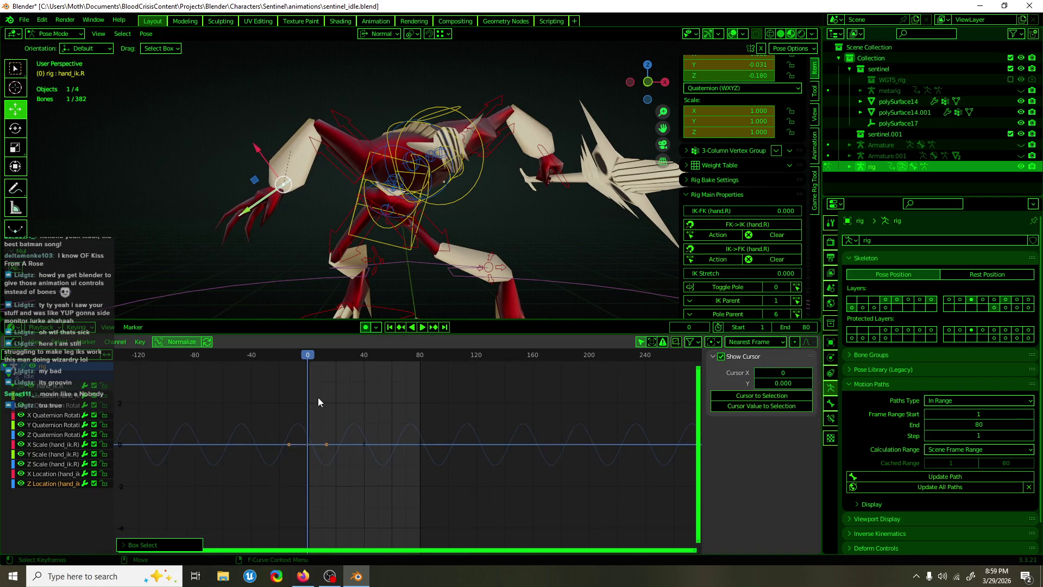
mouse_move(357, 405)
middle_mouse_down("ctrl")
mouse_move(421, 454)
mouse_move(436, 436)
mouse_move(444, 470)
mouse_move(445, 424)
middle_mouse_up("ctrl")
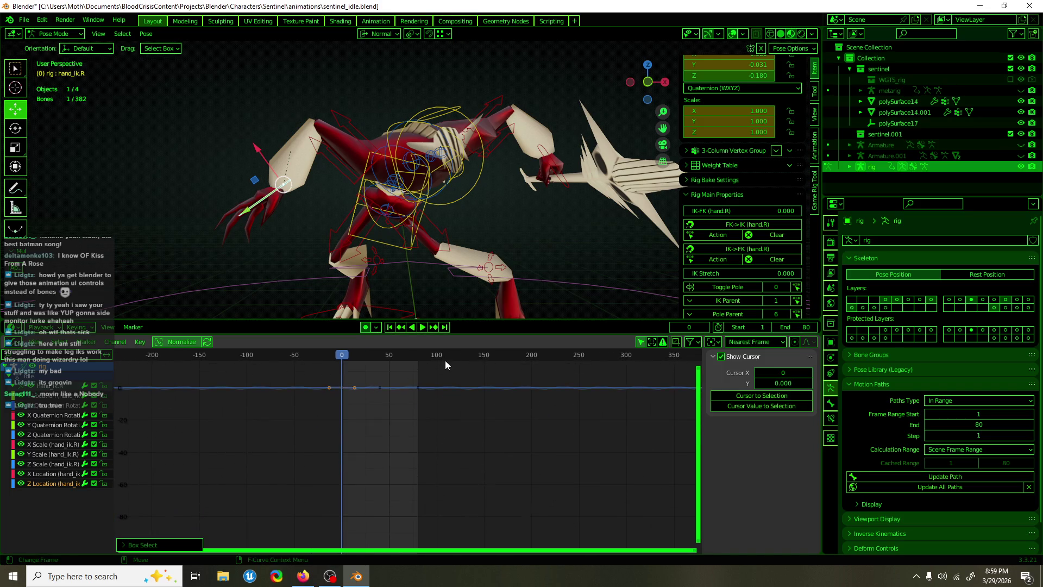
key("g")
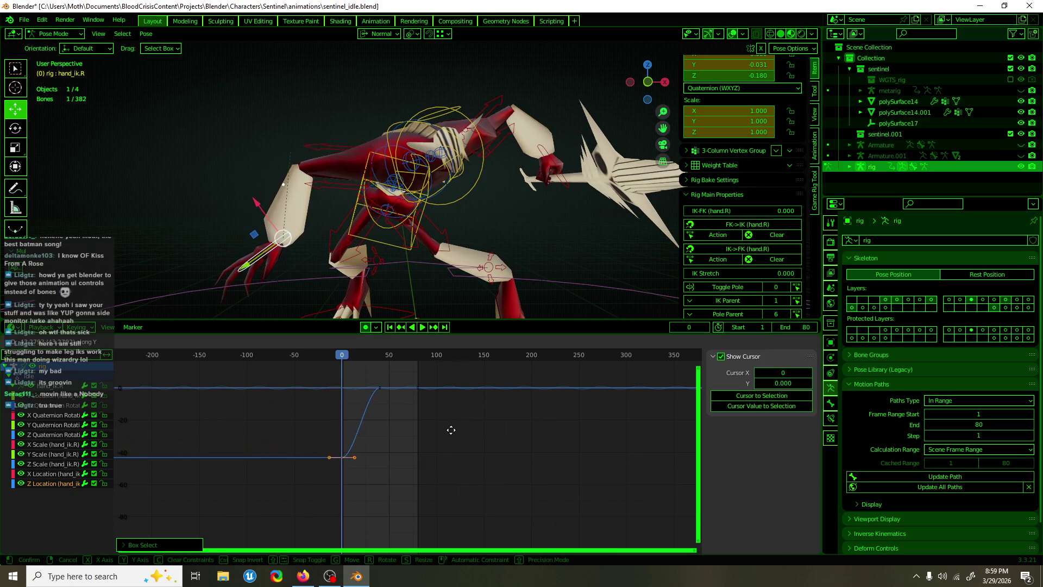
left_click(451, 434)
left_click_drag(417, 434, 399, 368)
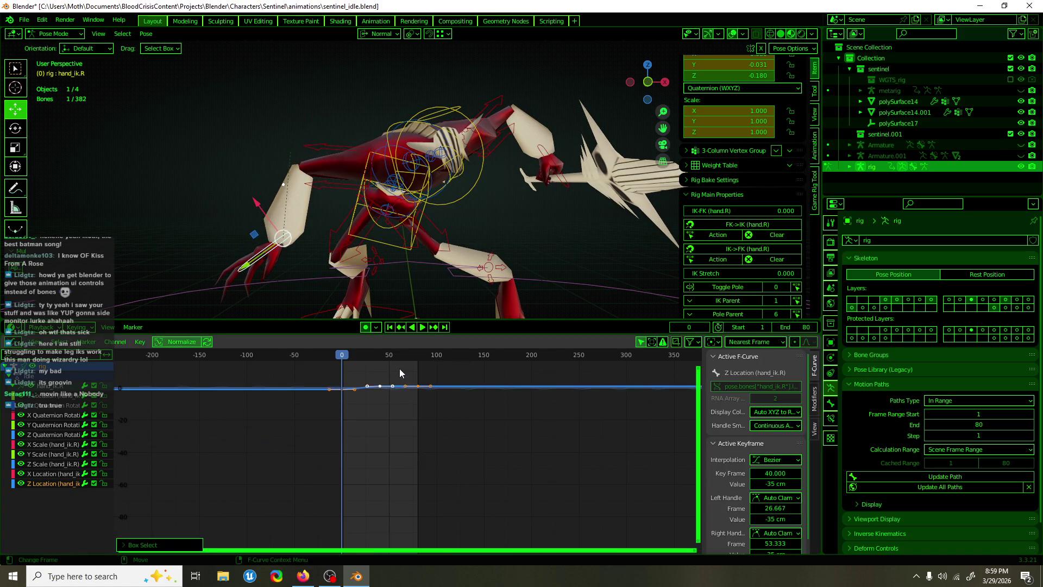
key("Home")
- Duplicate the frame-0 key to frame 80, make the Z Location curve cyclic, and preview
key("shift+d")
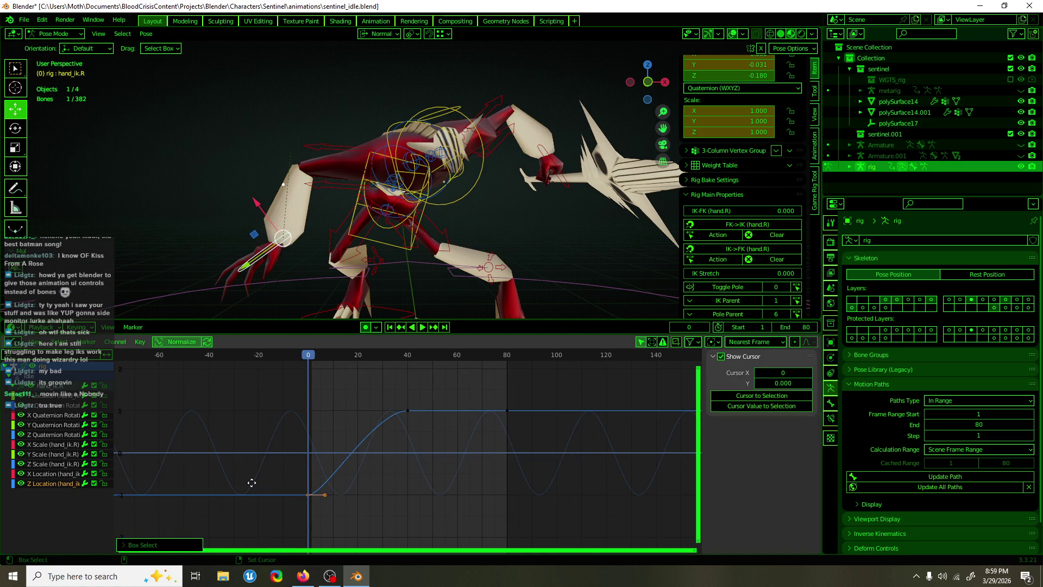
left_click(449, 488)
left_click(380, 444)
key("shift+e")
left_click(413, 456)
left_click(307, 356)
key("space")
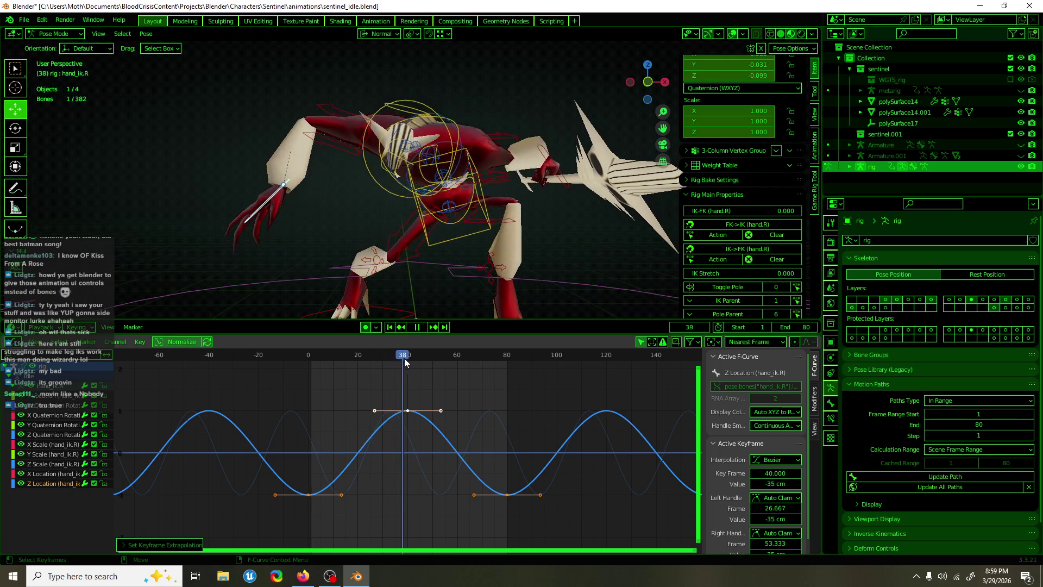
left_click(454, 414)
key("space")
- Move the peak key to frame 20 and the trough key to about frame 40, then play the loop
left_click_drag(455, 387, 388, 434)
key("g")
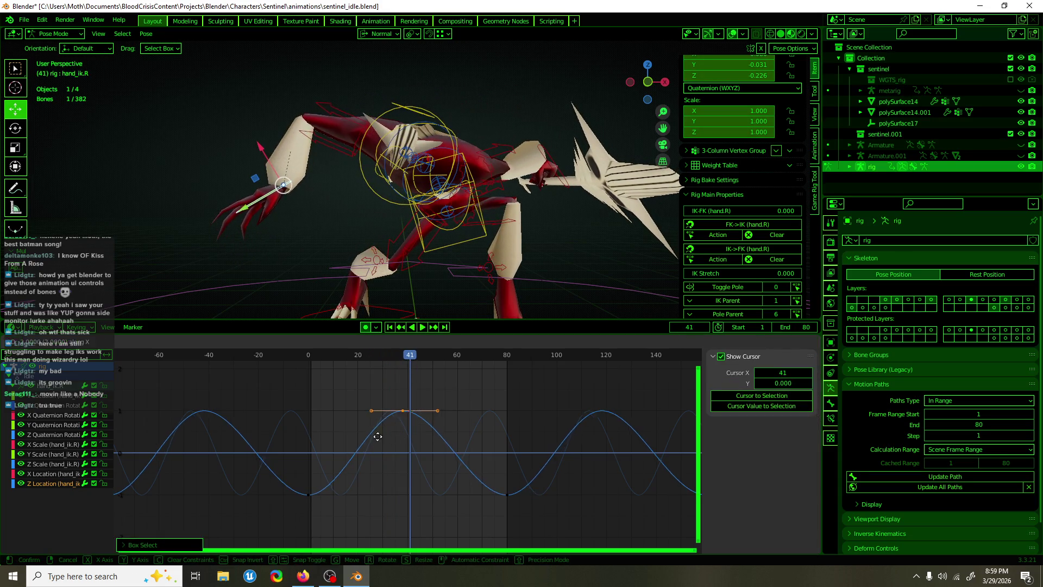
left_click(337, 442)
left_click_drag(543, 520, 501, 492)
key("g")
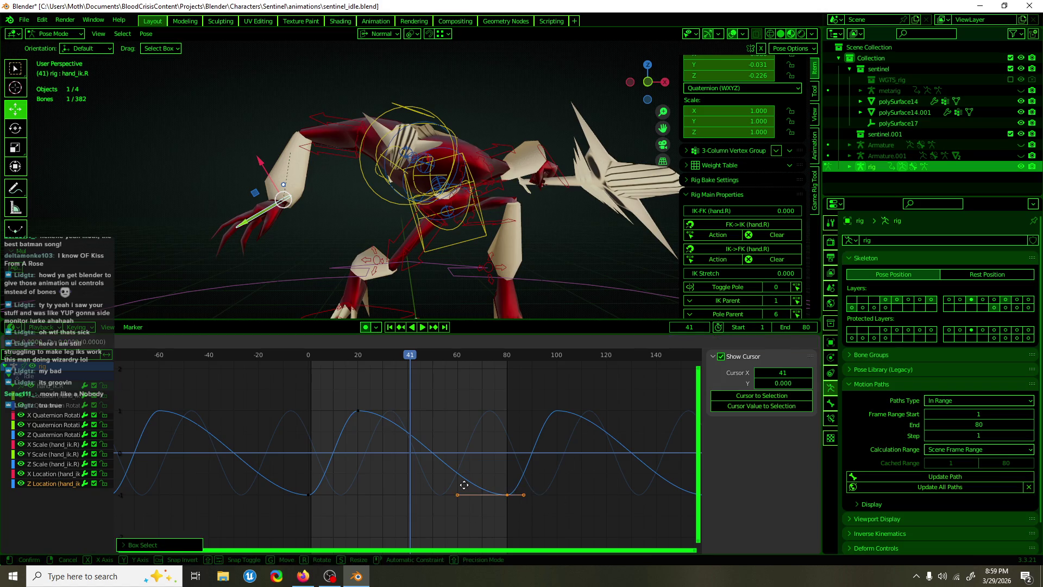
left_click(363, 497)
left_click_drag(312, 357, 435, 374)
key("space")
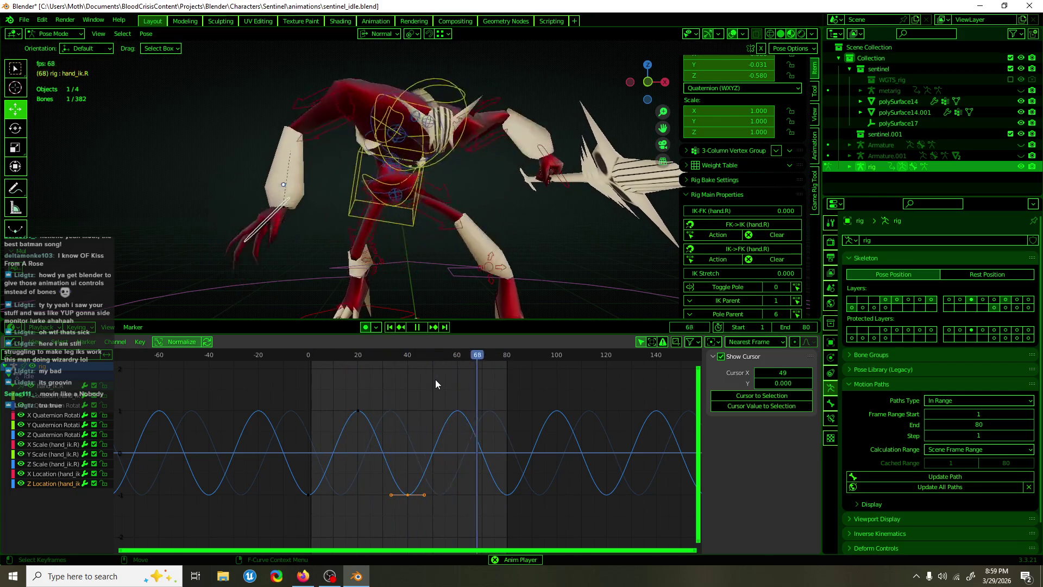
key("space")
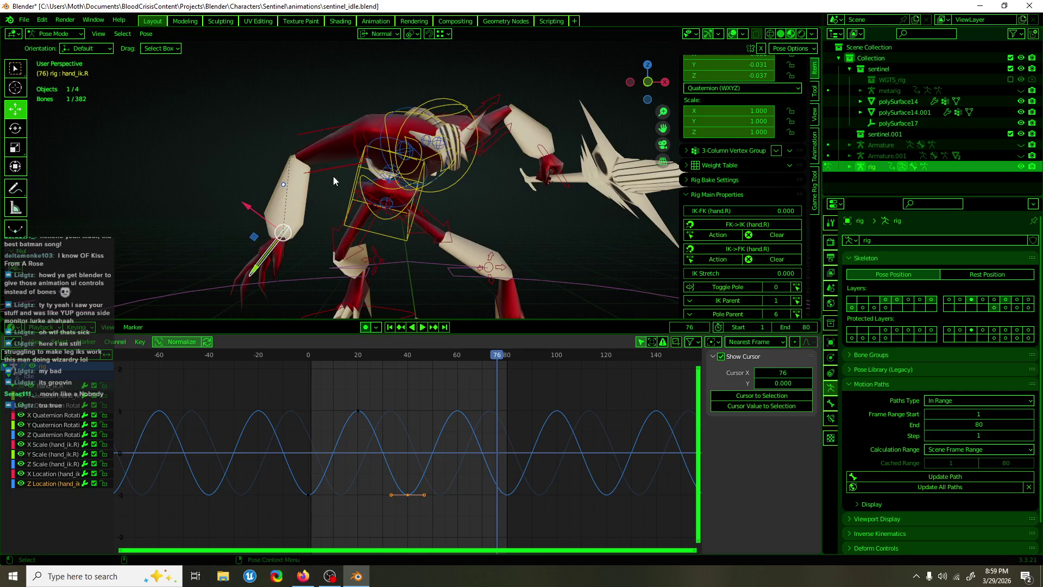
- Key the upper_arm_ik.R control's location, rotation and scale at frame 0
left_click(334, 176)
mouse_move(361, 353)
left_mouse_down()
mouse_move(313, 350)
mouse_move(353, 363)
mouse_move(509, 362)
mouse_move(407, 354)
left_mouse_up()
key("i")
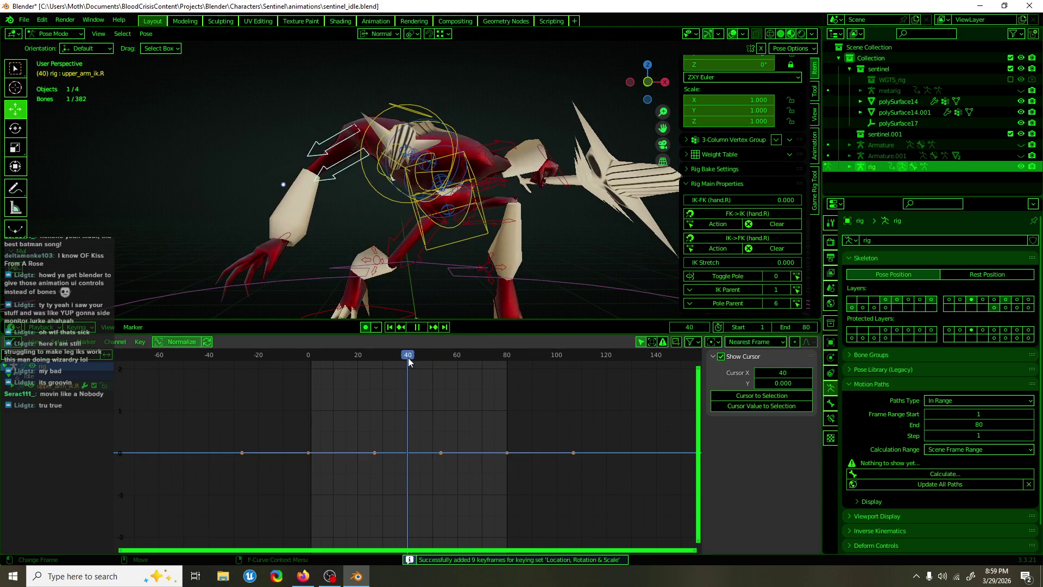
- Rotate upper_arm_ik.R 96.4° at frame 40 and make its rotation curve cyclic
key("r")
left_click_drag(366, 157, 309, 220)
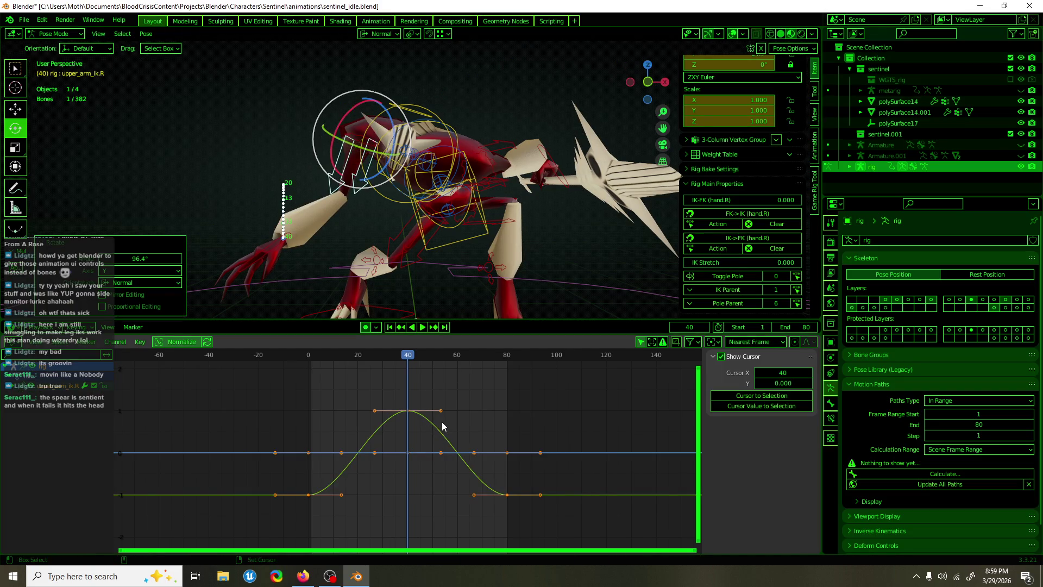
key("shift+e")
left_click(526, 448)
- Play and scrub the timeline to preview the new arm swing, then stop playback
left_click(383, 355)
mouse_move(383, 355)
left_mouse_down()
mouse_move(338, 352)
mouse_move(412, 347)
left_mouse_up()
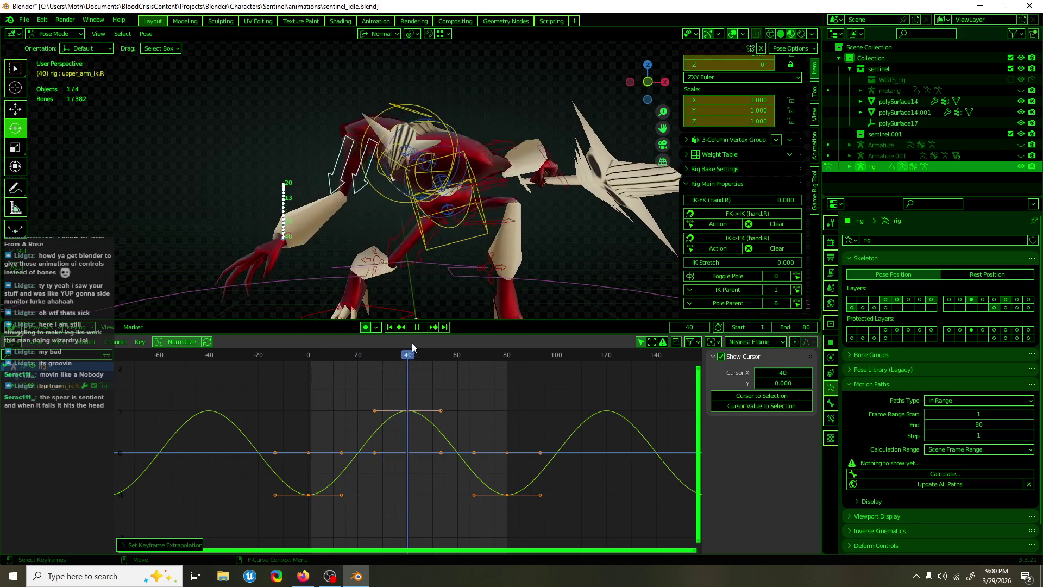
key("space")
left_click(467, 422)
- Shift the arm's rotation keys 15 frames later so the 84.7° peak lands at frame 55, then play the loop
left_click_drag(434, 437, 472, 434)
mouse_move(436, 354)
left_mouse_down()
mouse_move(328, 366)
mouse_move(363, 363)
left_mouse_up()
key("space")
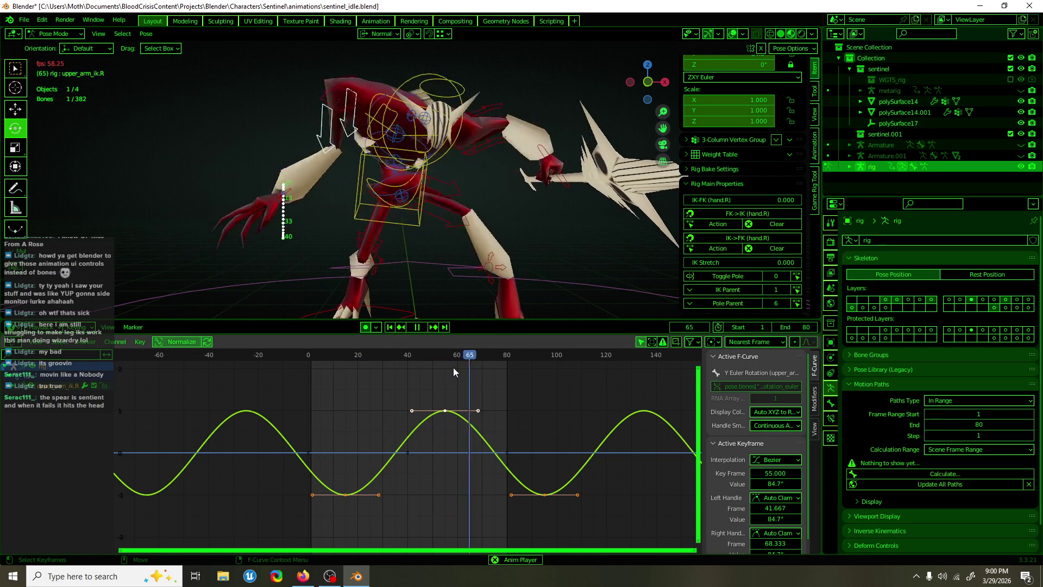
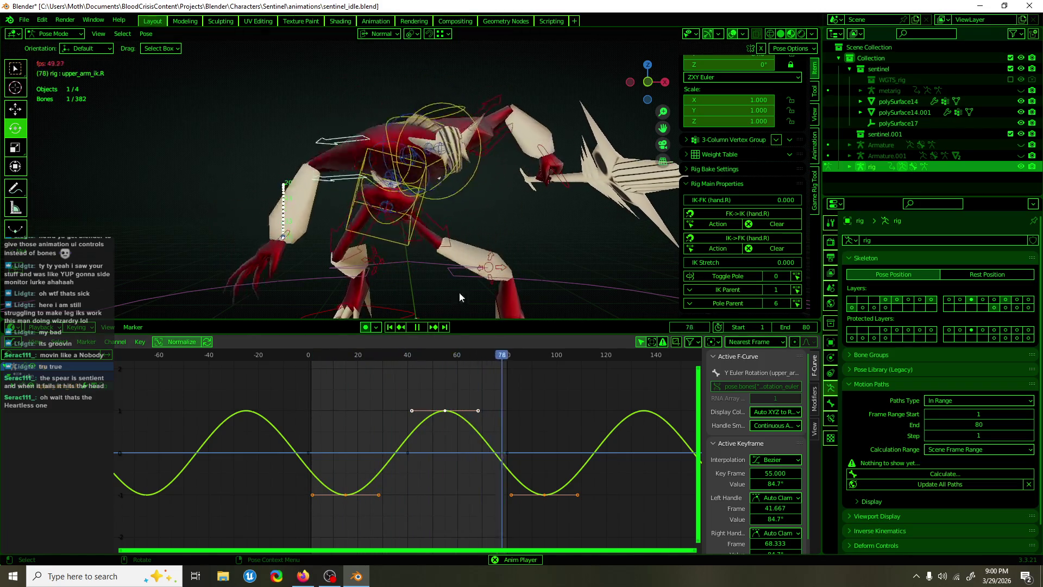
- Shift the upper_arm_ik.R Y Euler Rotation keys about 8 frames later in time
left_click_drag(398, 419, 428, 445)
key("g")
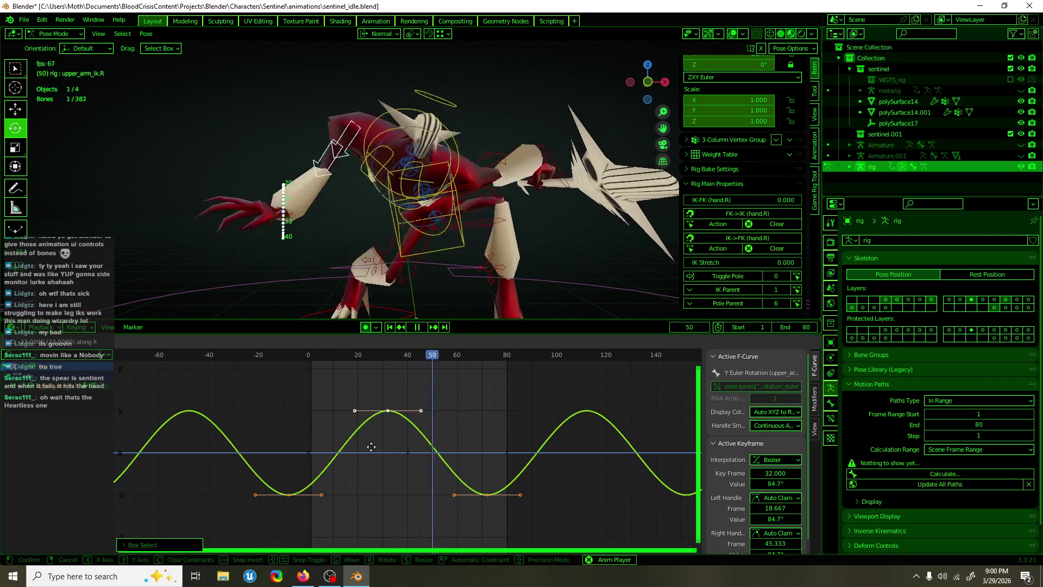
left_click(371, 446)
key("Escape")
key("g")
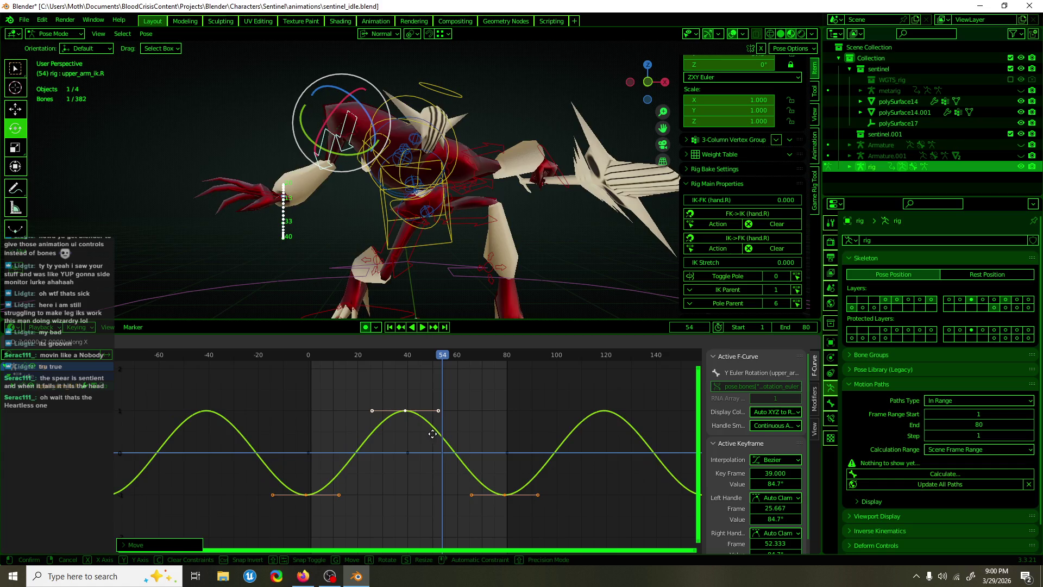
left_click(434, 434)
- Slide the peak key and the frame-80 end key along time only, then play to check
left_click_drag(458, 365, 392, 422)
key("g")
key("x")
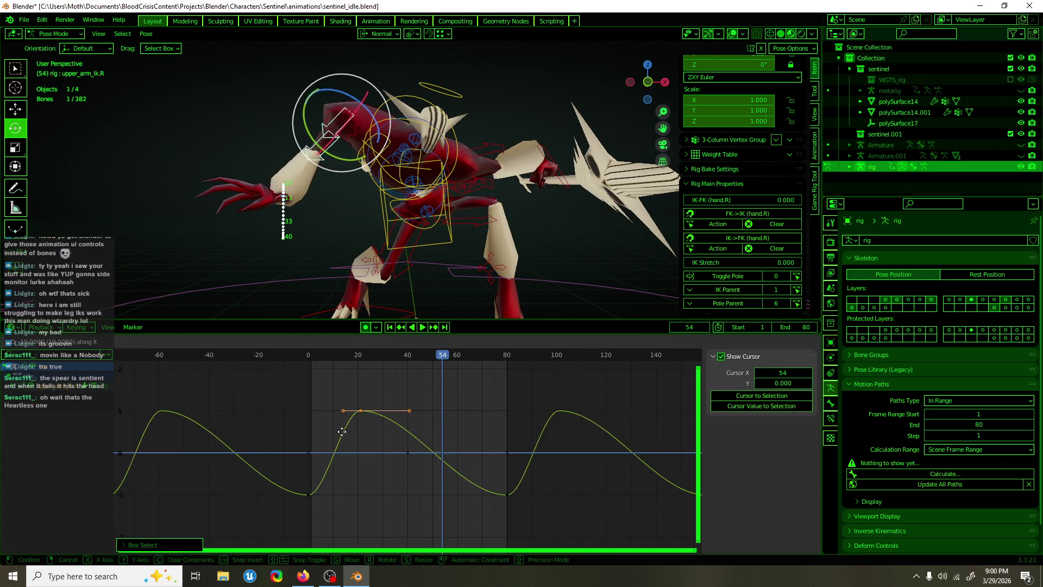
left_click(340, 432)
left_click(517, 496)
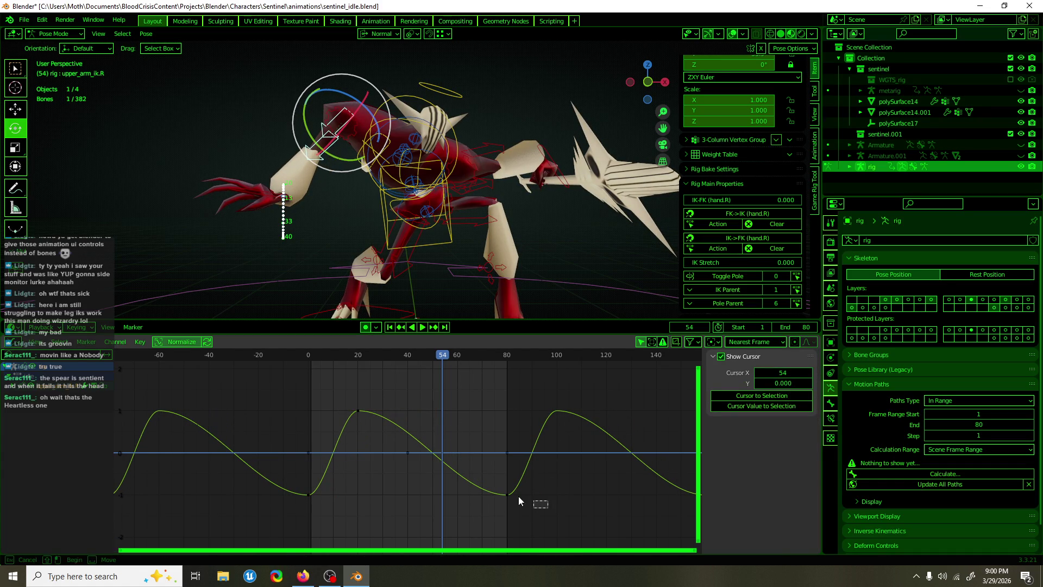
key("g")
key("x")
left_click(344, 497)
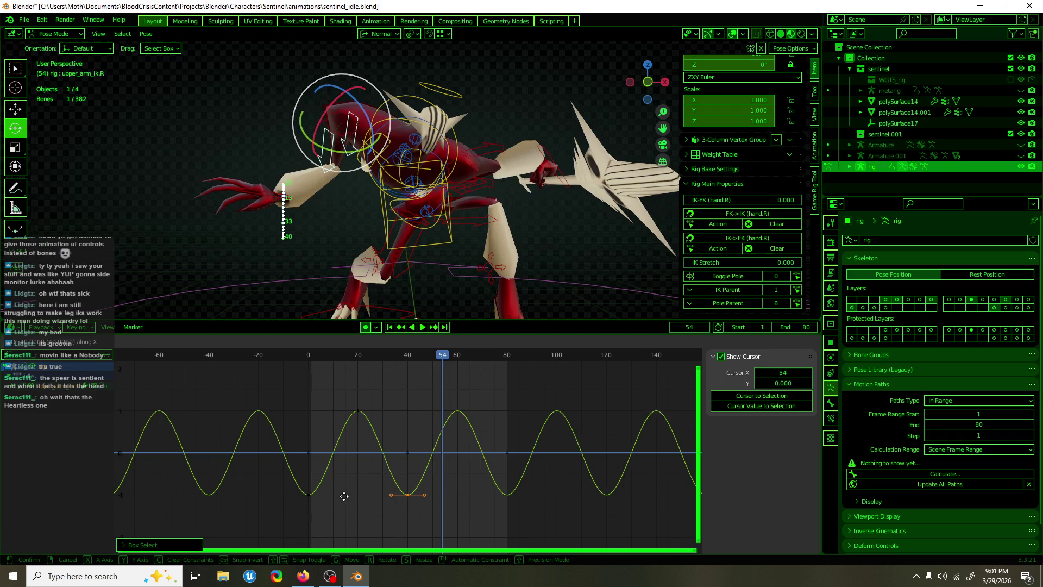
key("space")
- Try moving the keys at frames 0, 20 and 40 in time, then cancel and undo
left_click_drag(344, 496, 451, 464)
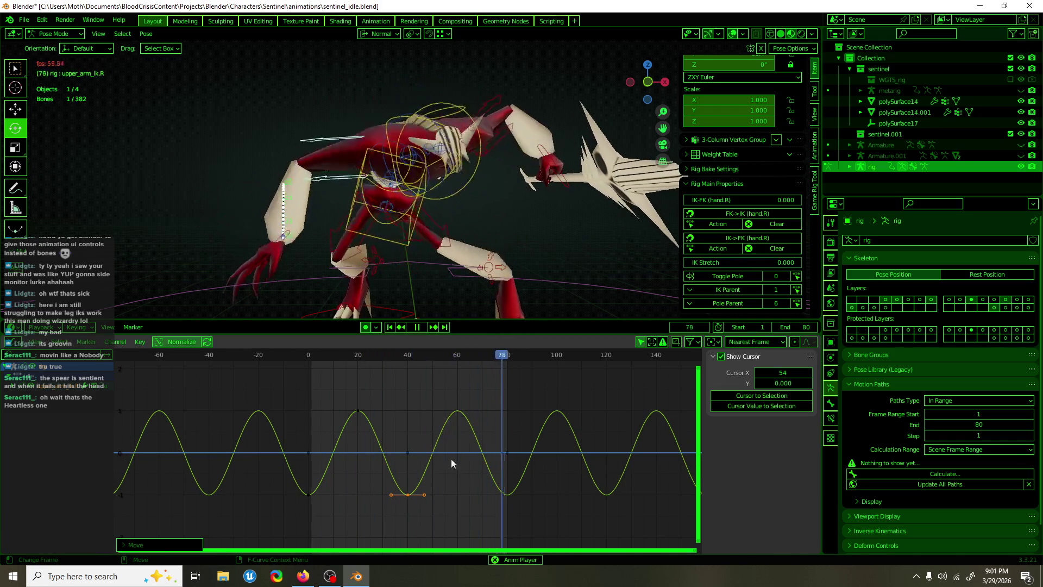
key("g")
key("x")
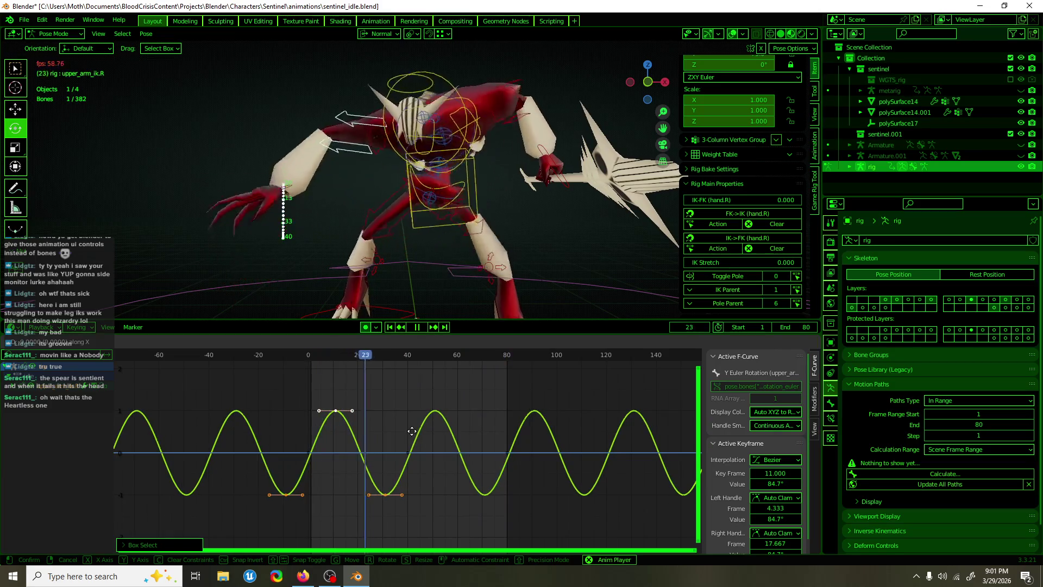
key("Escape")
key("ctrl+z")
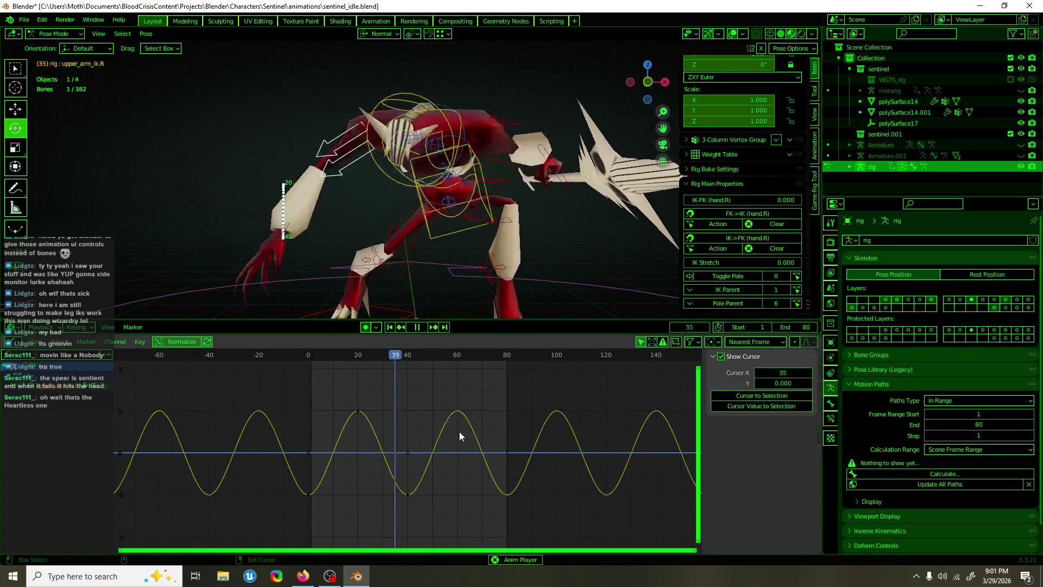
key("ctrl+z")
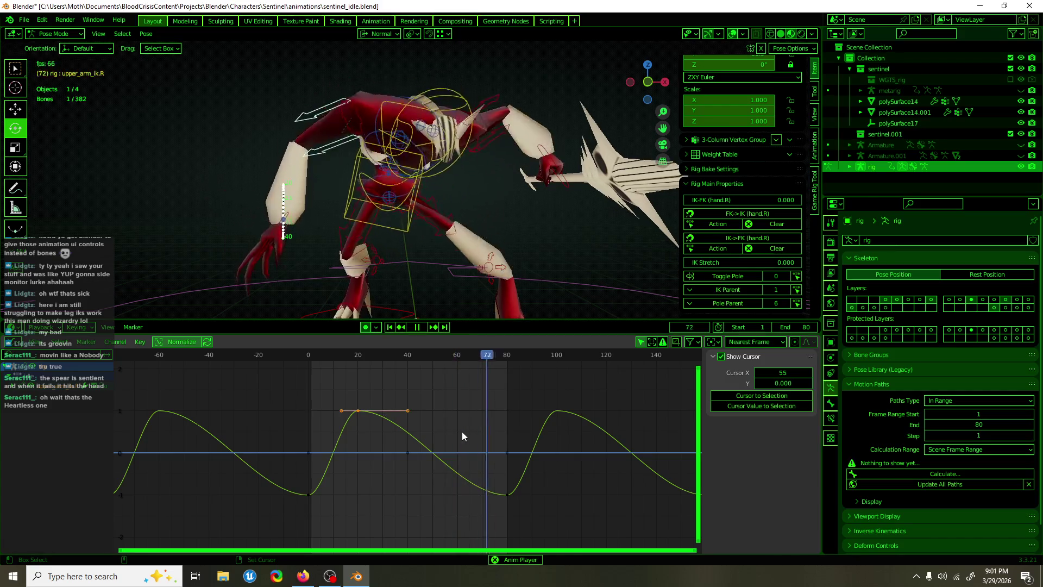
- Place the peak key at frame 40 and review the loop by scrubbing and playback
left_click_drag(396, 373, 337, 426)
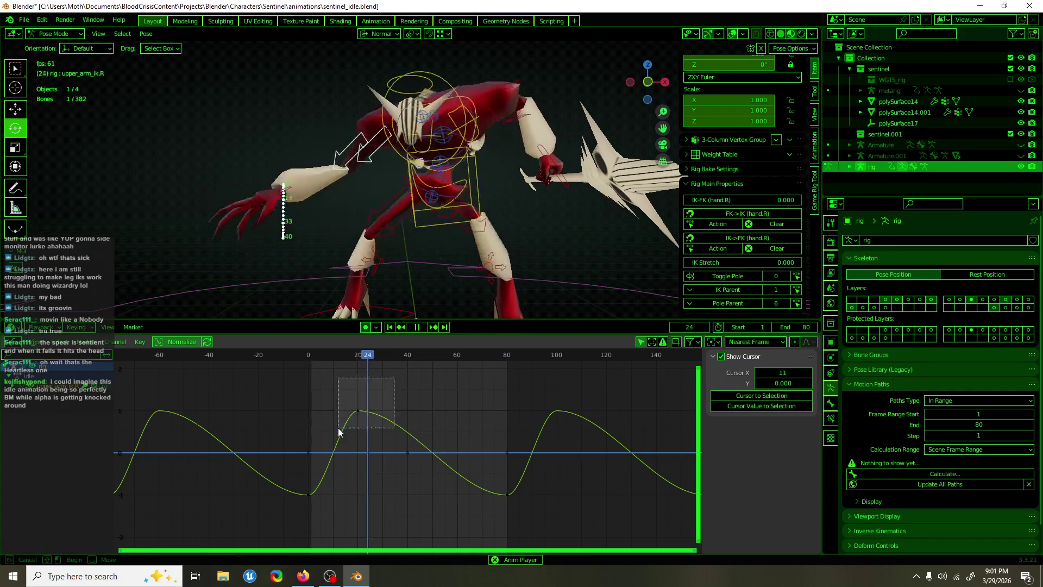
key("g")
left_click(385, 429)
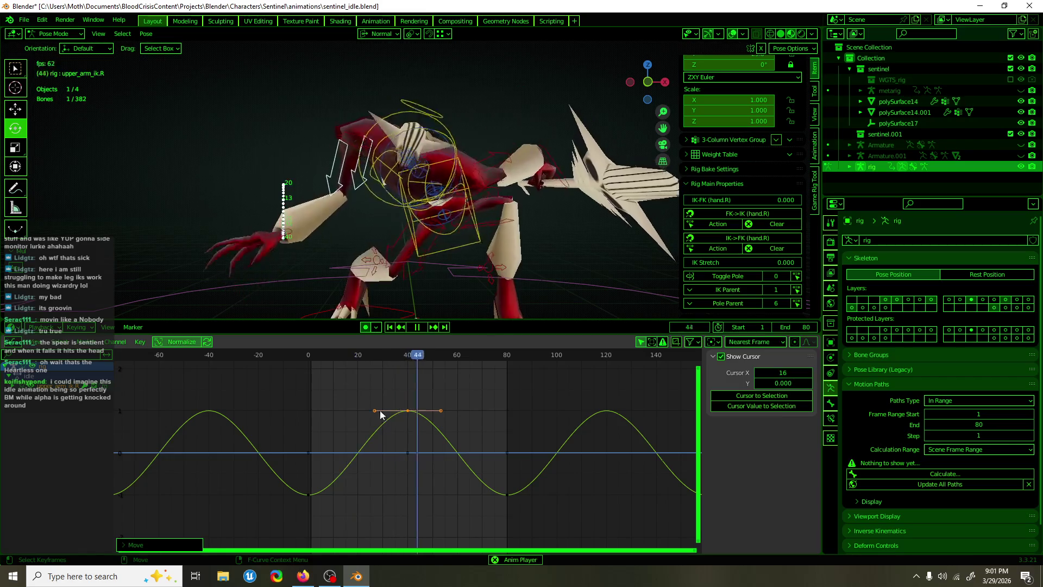
key("ctrl+z")
mouse_move(375, 354)
left_mouse_down()
mouse_move(311, 354)
mouse_move(432, 358)
mouse_move(339, 363)
left_mouse_up()
key("space")
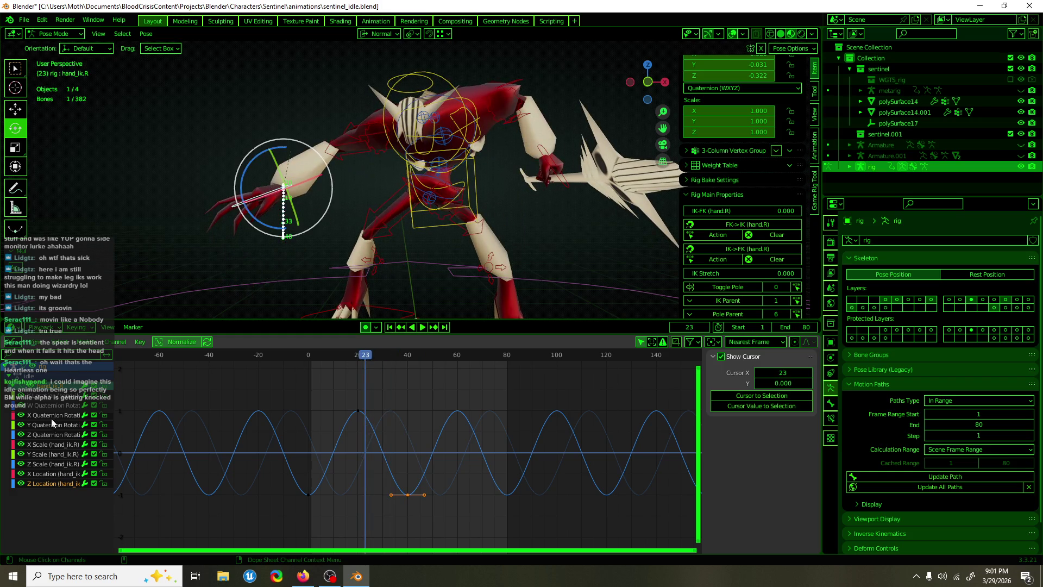
- Switch to the Move tool and select the hand_ik.R Y Location keys
left_click(41, 467)
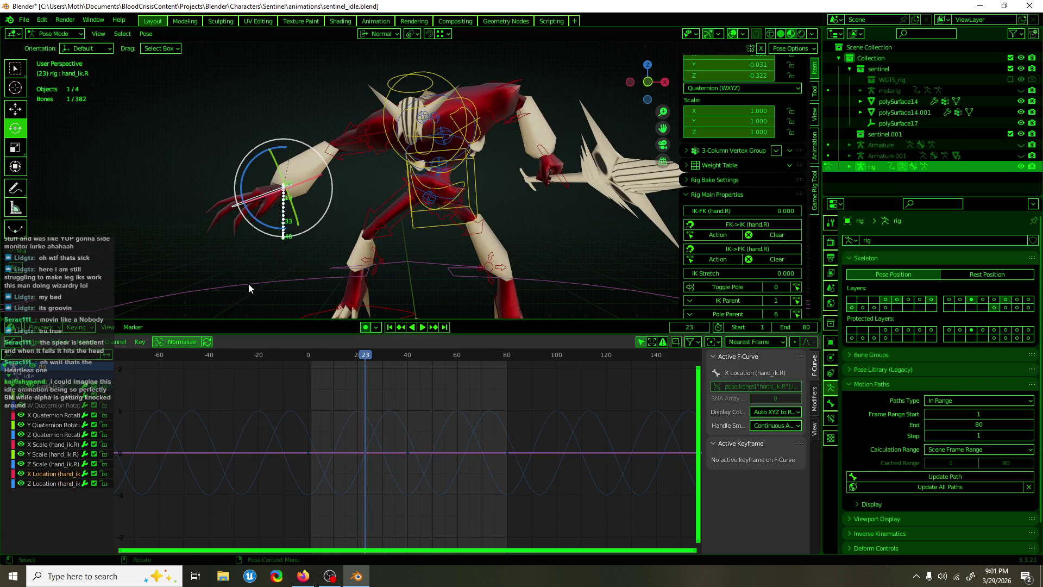
key("w")
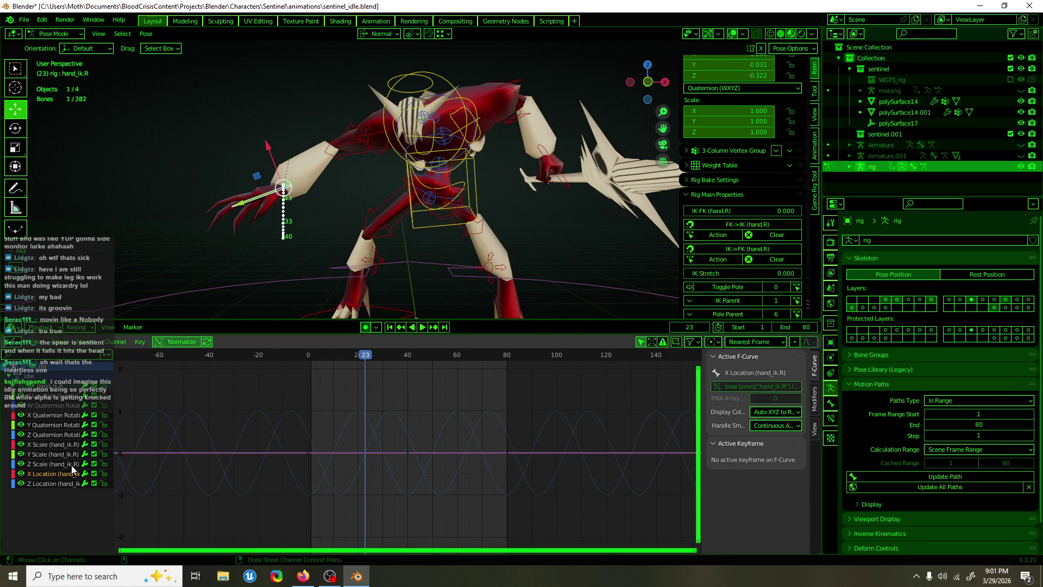
left_click(61, 405)
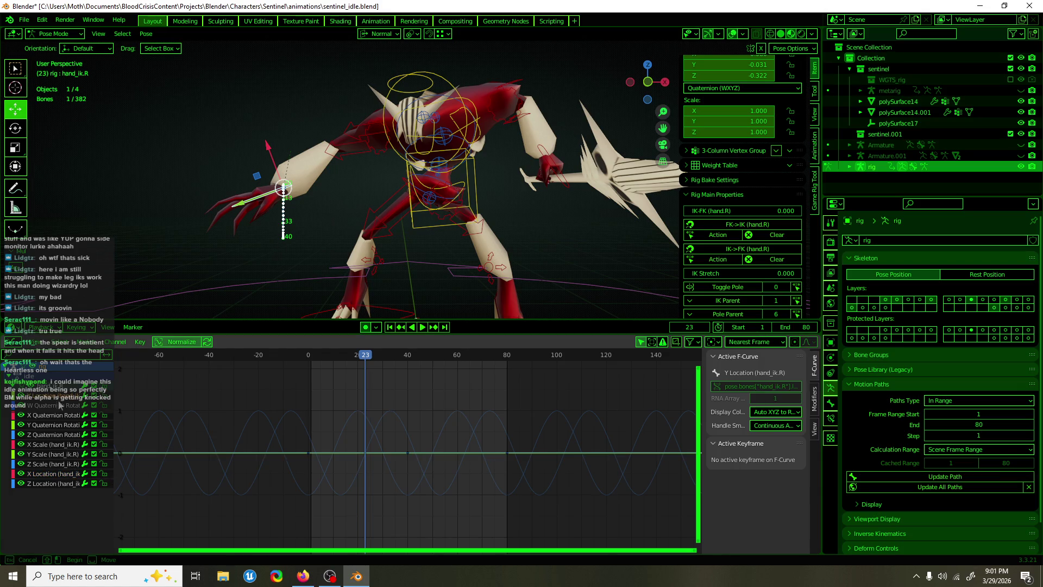
mouse_move(304, 375)
left_mouse_down()
mouse_move(326, 384)
mouse_move(321, 359)
mouse_move(308, 360)
left_mouse_up()
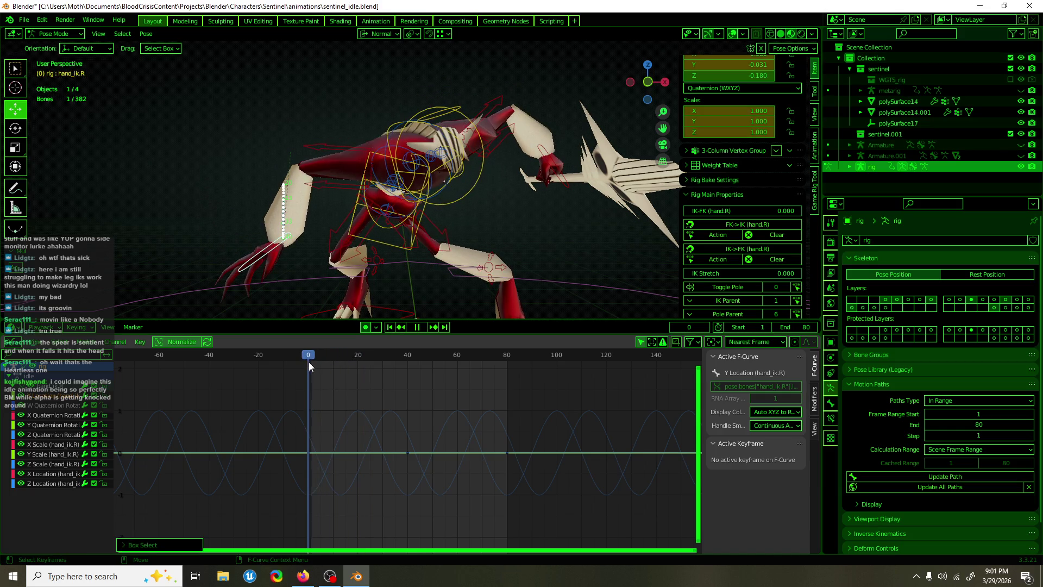
key("space")
key("Escape")
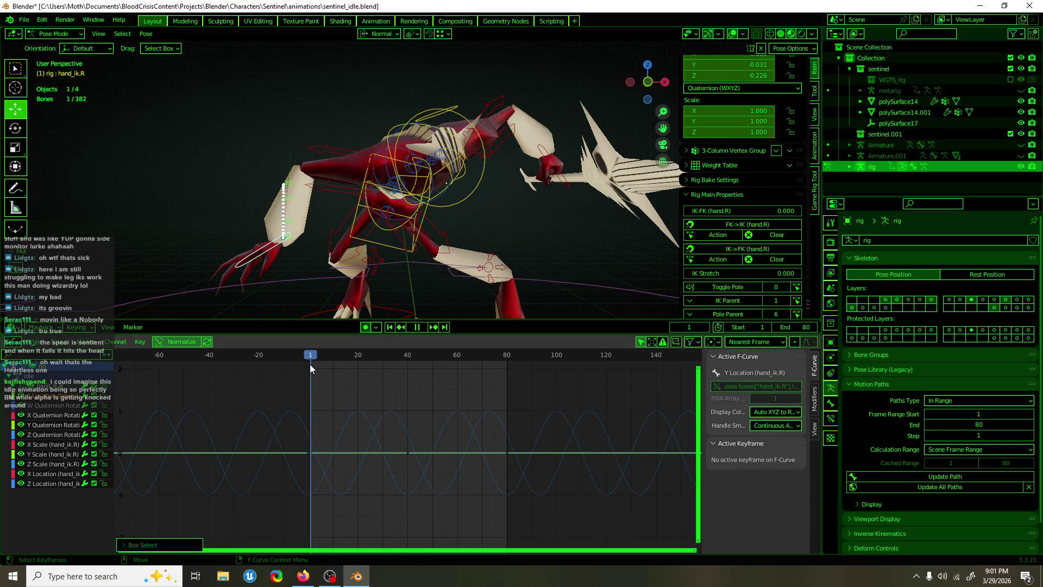
- Move the Y Location key back onto the zero line, then undo and redo it
left_click_drag(406, 401, 288, 473)
key("g")
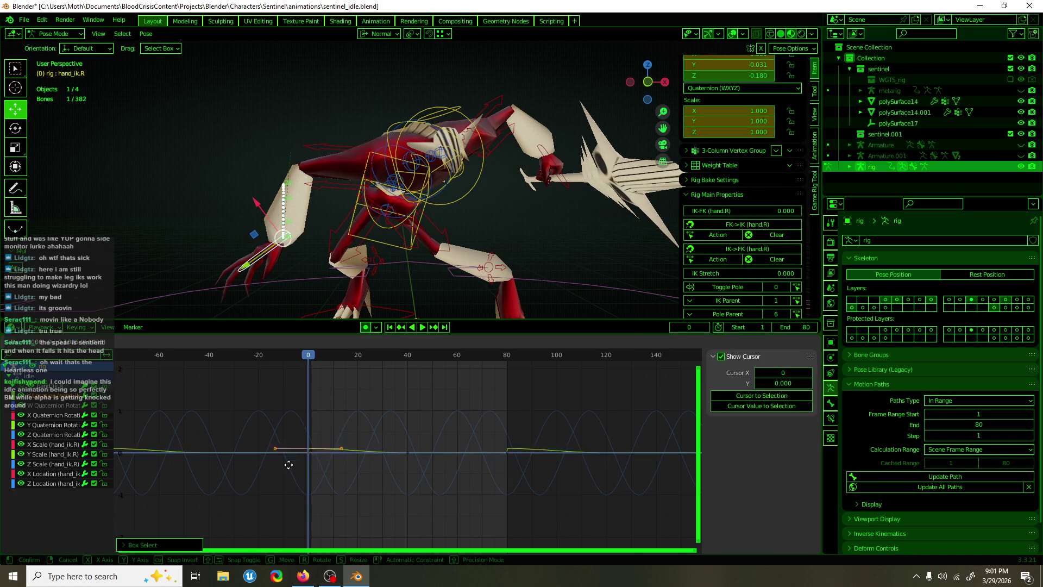
left_click(316, 461)
middle_click_drag(445, 207, 336, 207)
scroll(473, 481, "down", 4)
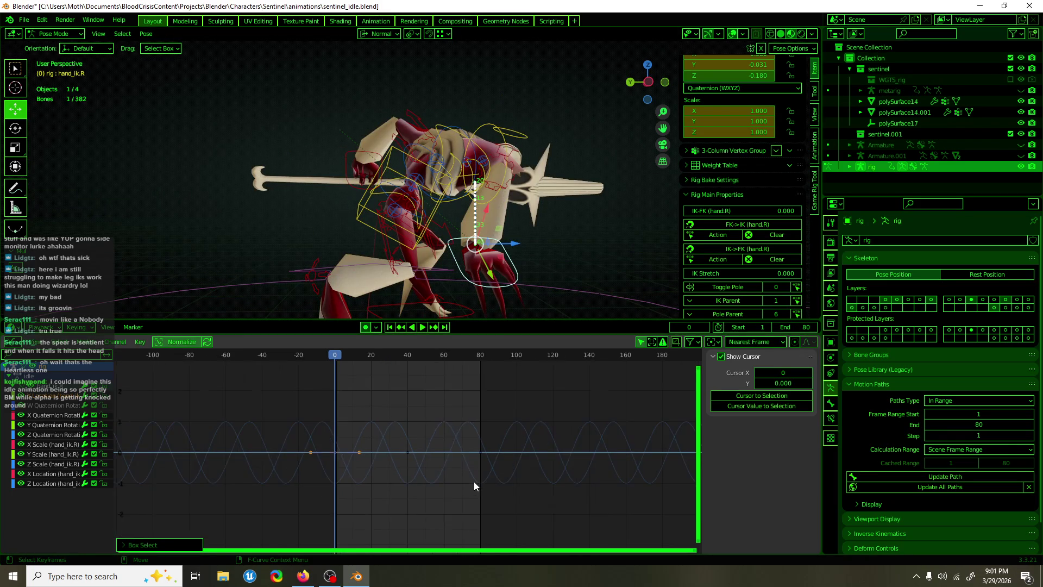
key("ctrl+z")
key("ctrl+z")
key("ctrl+shift+z")
key("ctrl+shift+z")
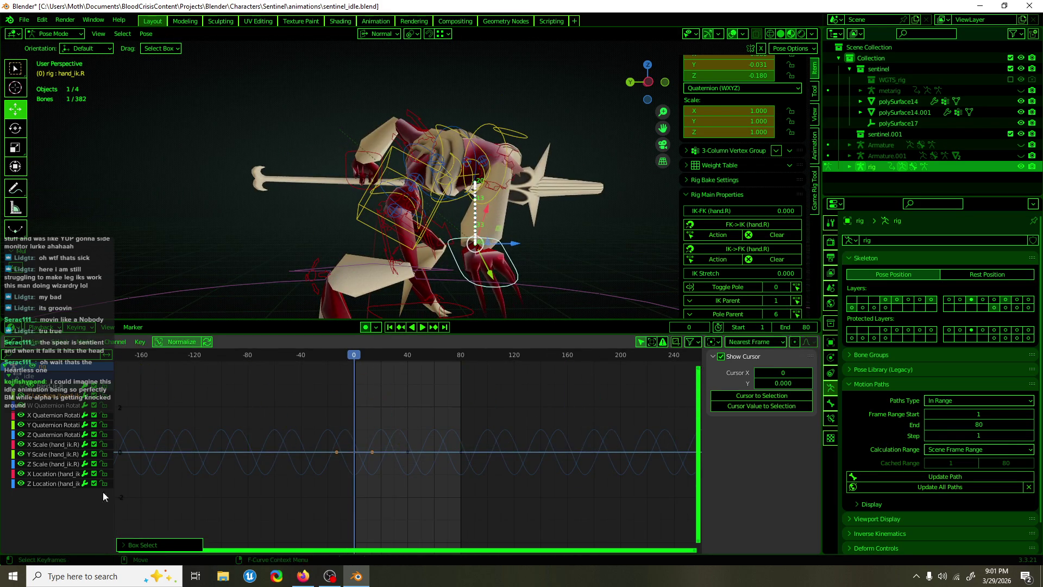
- Select the X Location key at frame 0 and begin moving it
left_click(52, 473)
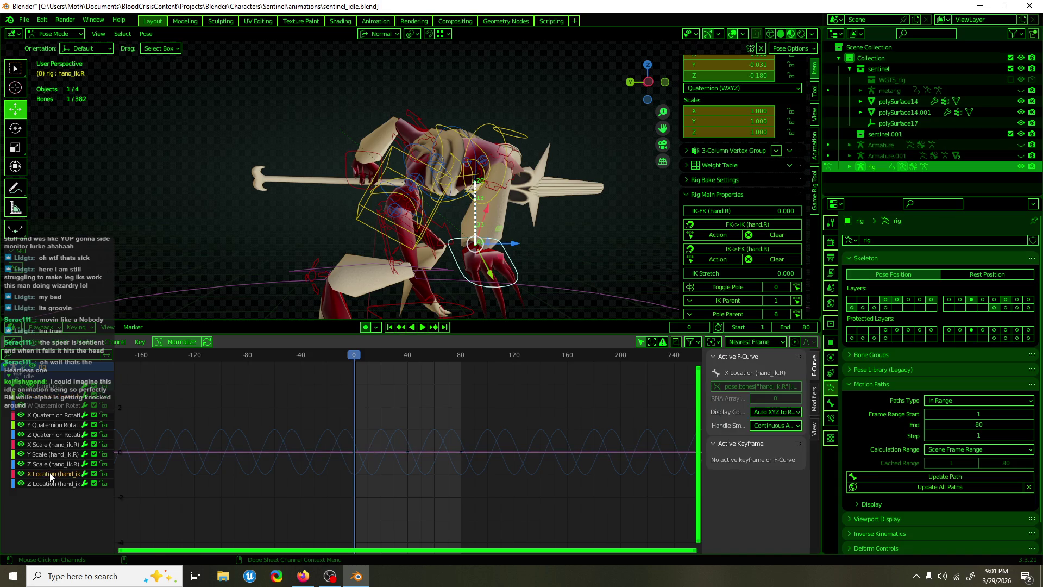
left_click_drag(333, 419, 367, 463)
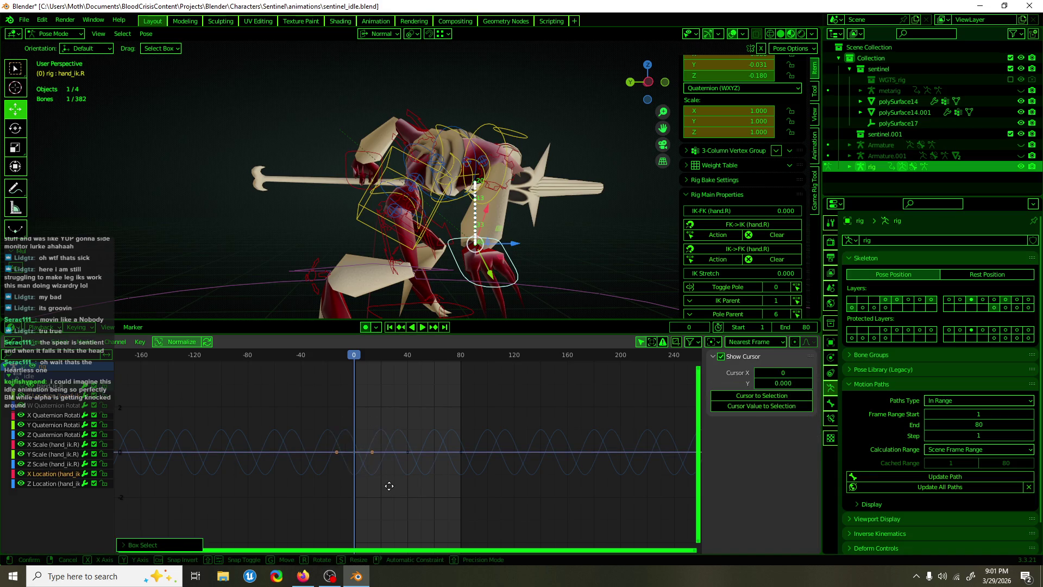
key("g")
right_click(445, 404)
middle_click_drag(429, 288, 387, 293)
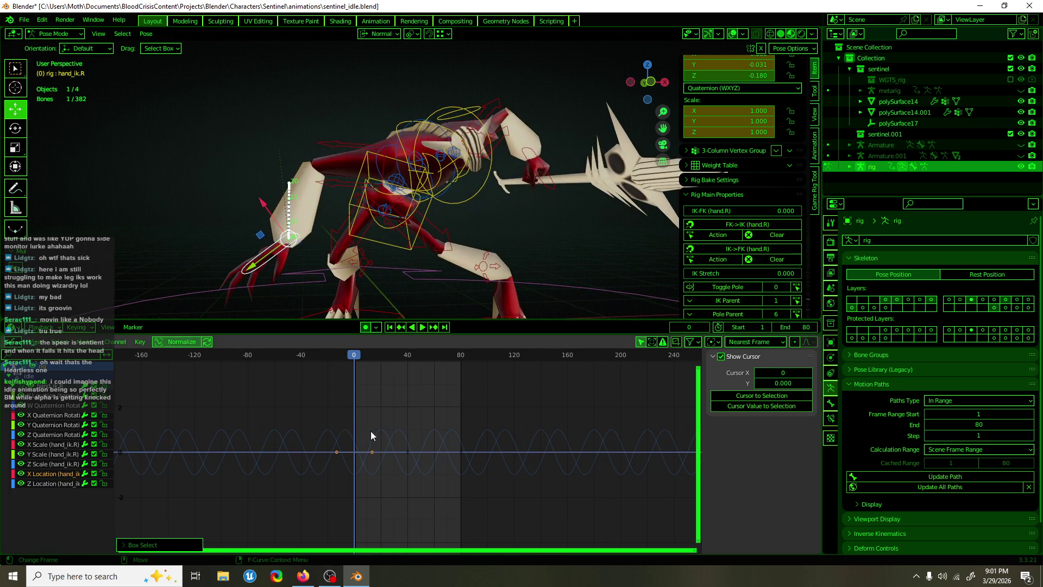
key("g")
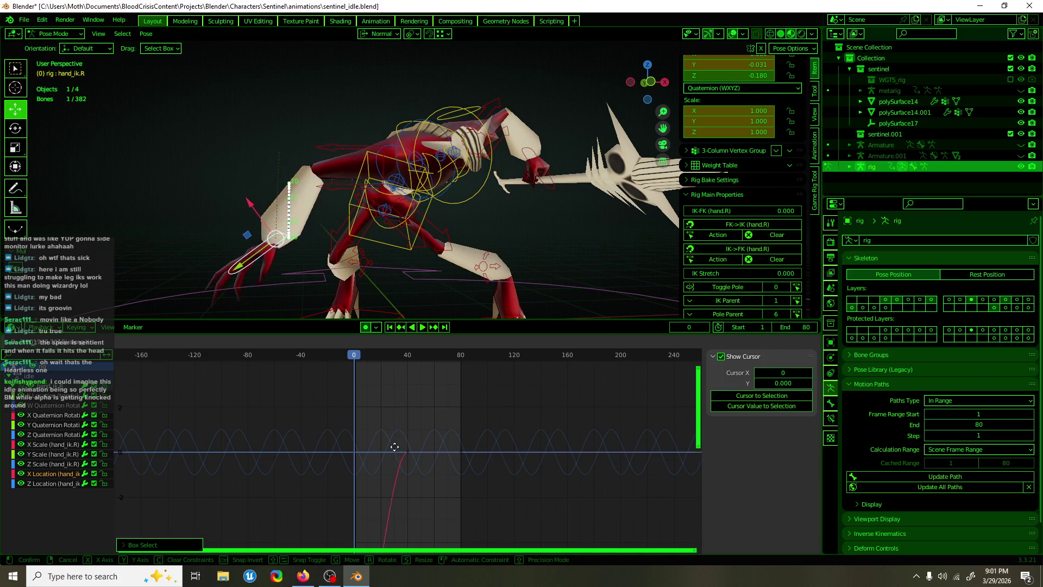
- Set the X Location start key's height and copy it to frame 80 as the end key
left_click(394, 492)
left_click_drag(344, 454, 360, 487)
key("g")
left_click(469, 488)
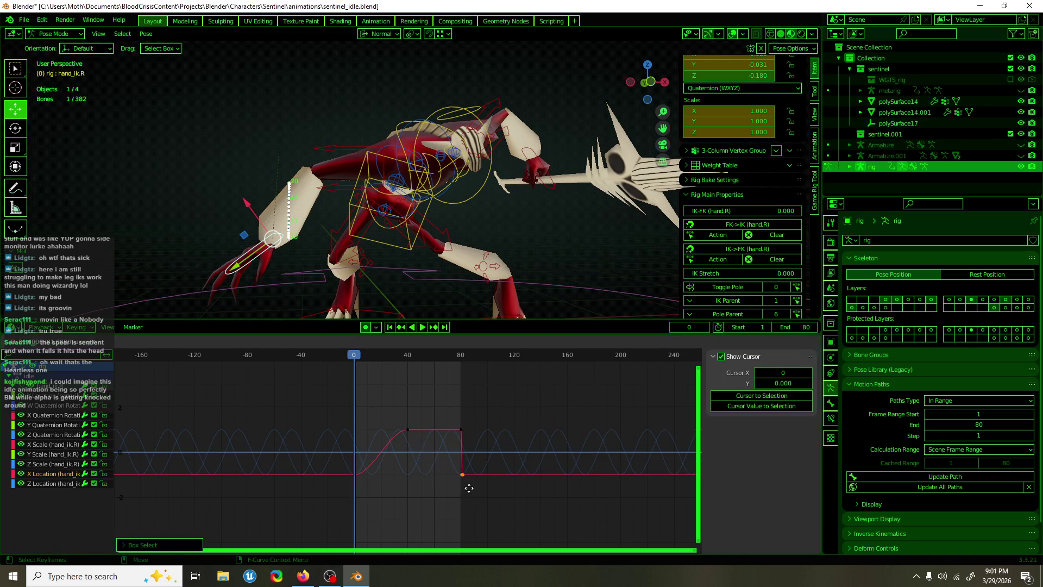
key("shift+d")
left_click(468, 488)
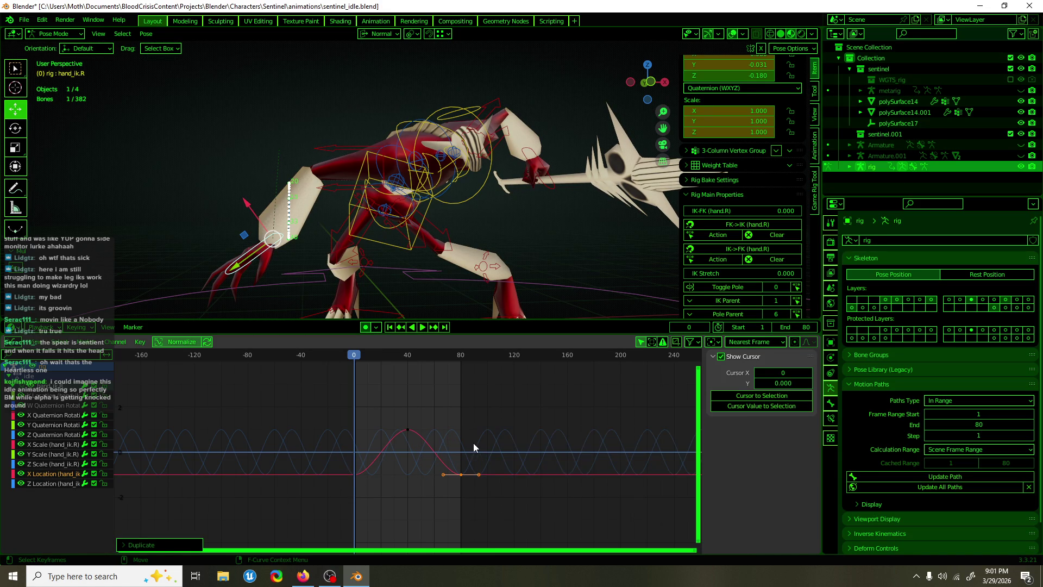
- Give the X Location curve cyclic extrapolation and play it back
key("shift+e")
left_click(452, 449)
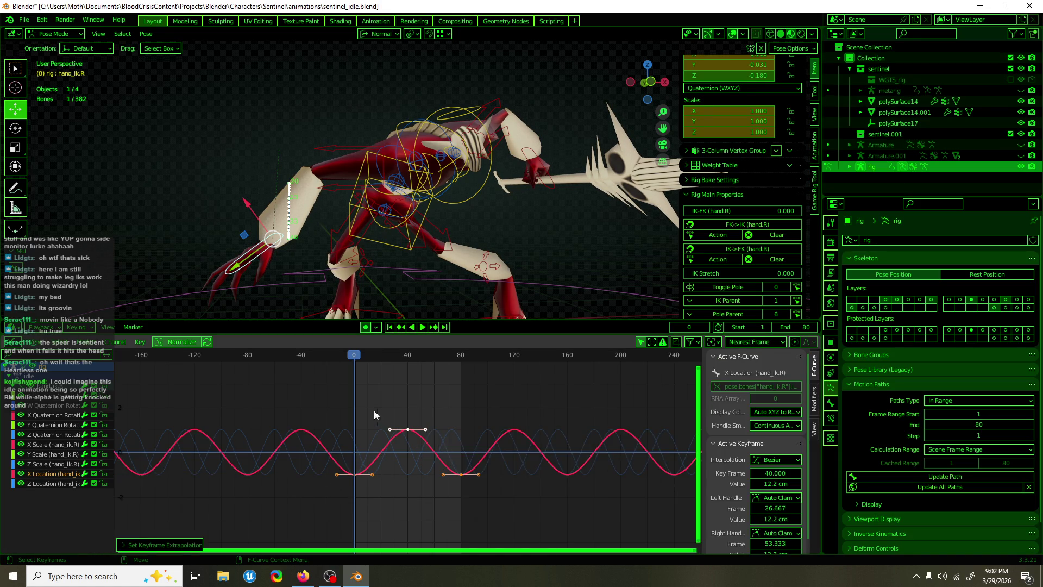
key("space")
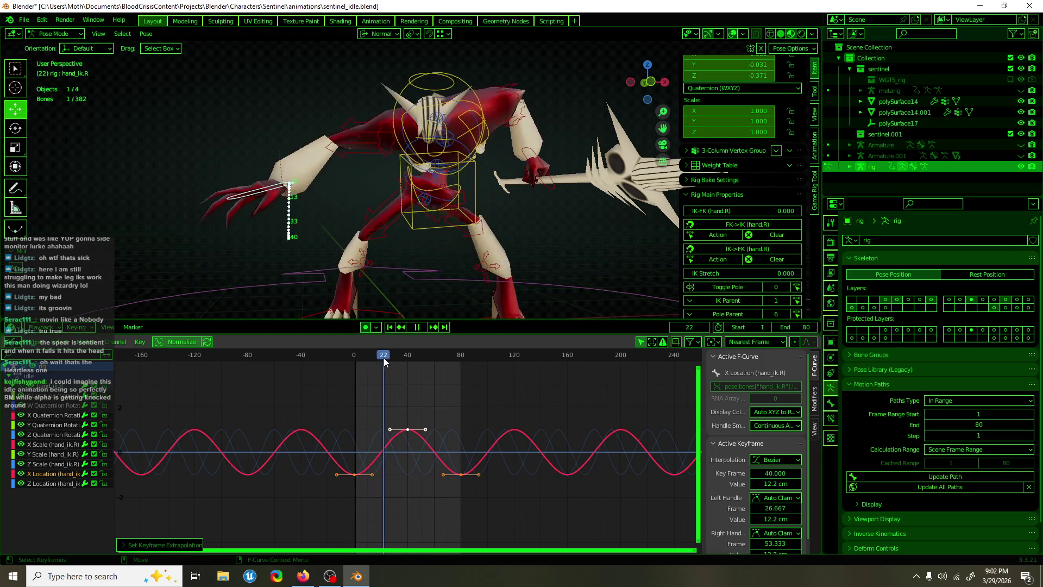
key("space")
- Raise the frame-40 peak to 22.6 cm and review the pose
key("s")
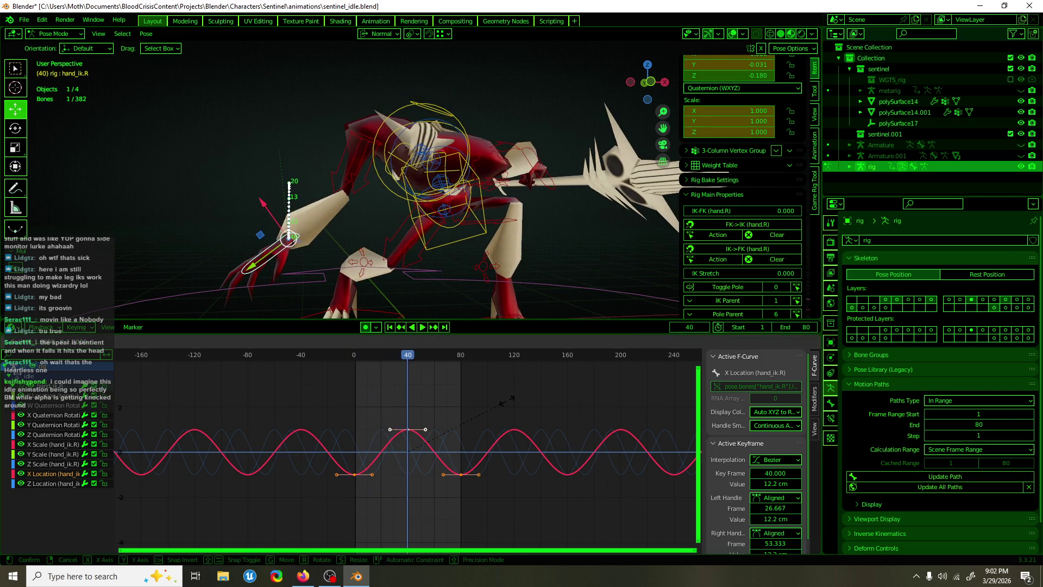
left_click(467, 444)
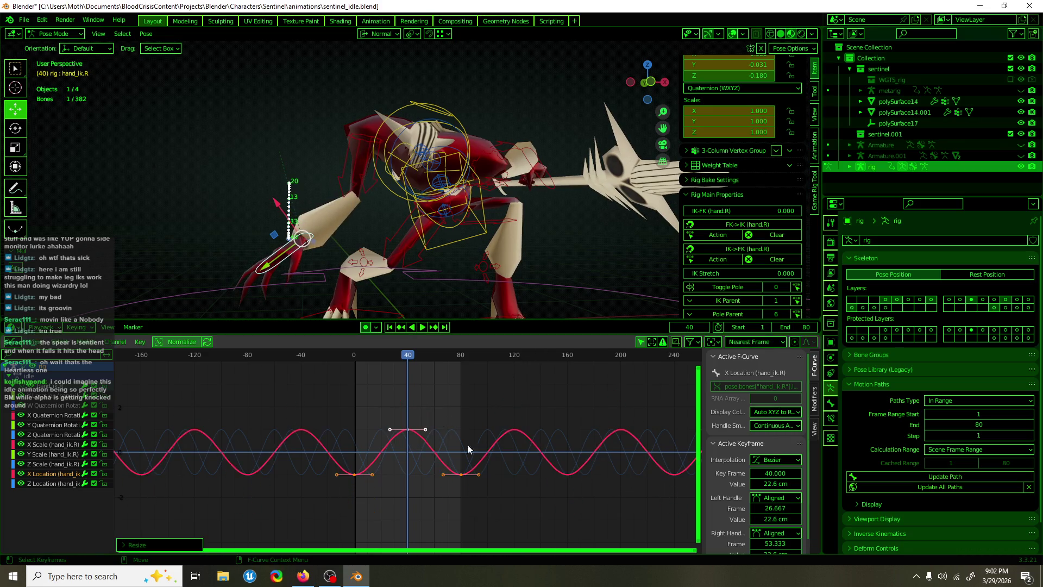
key("space")
mouse_move(409, 354)
left_mouse_down()
mouse_move(379, 357)
mouse_move(435, 358)
left_mouse_up()
key("space")
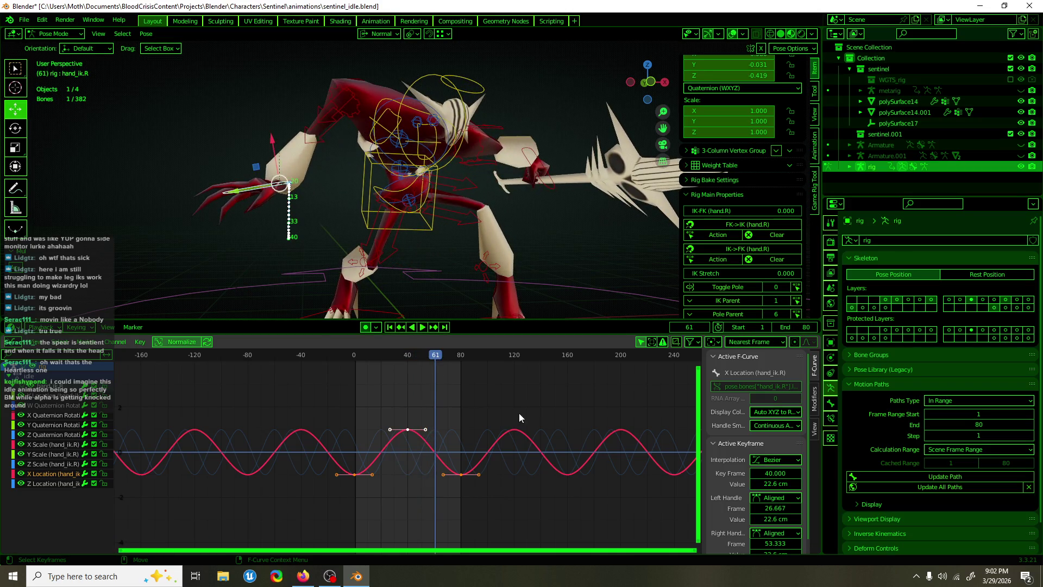
- Shrink the X Location amplitude by scaling values, then select the frame-40 peak key
key("s")
key("y")
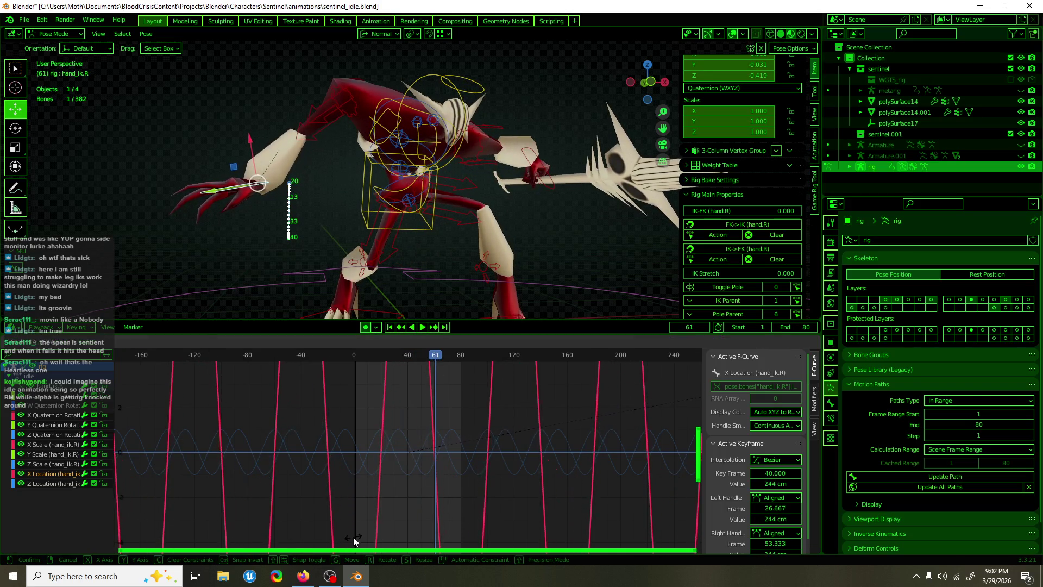
left_click(360, 539)
mouse_move(436, 358)
left_mouse_down()
mouse_move(388, 353)
mouse_move(408, 354)
left_mouse_up()
left_click_drag(455, 387, 380, 448)
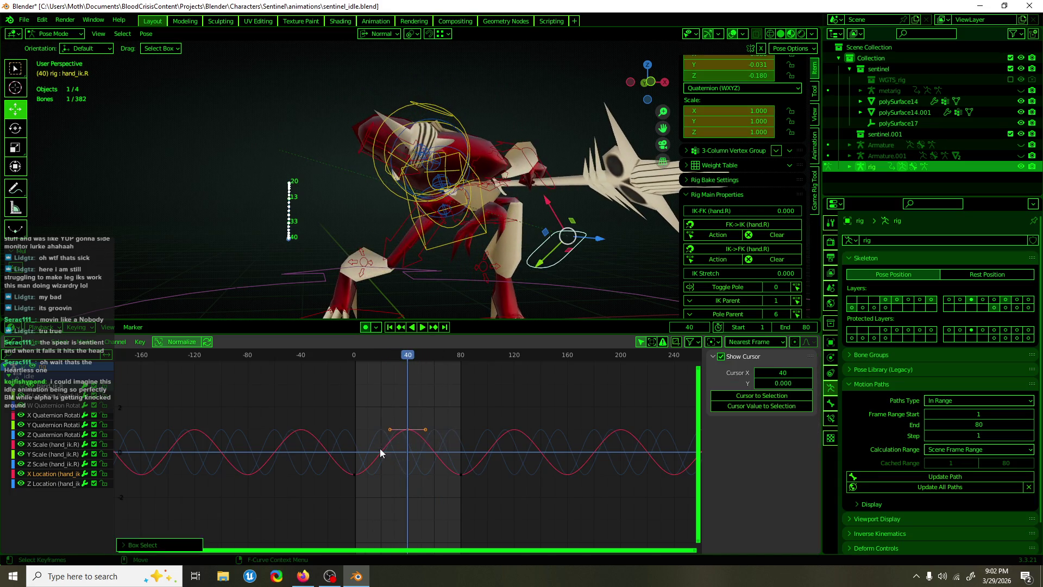
- Lower the frame-40 peak key and adjust the heights of the frame-0 and frame-80 keys
key("g")
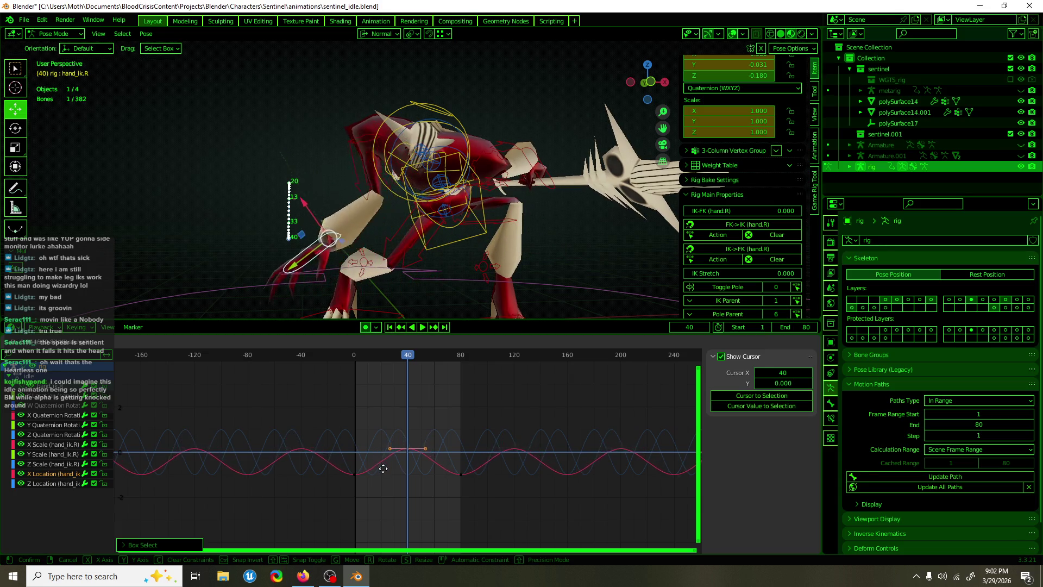
left_click(384, 472)
left_click_drag(408, 359, 461, 354)
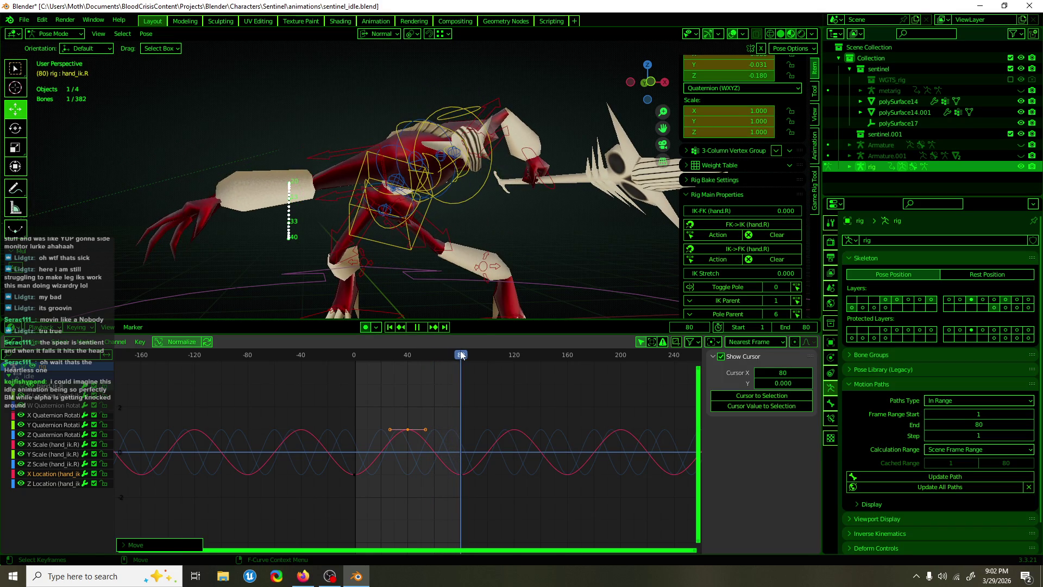
left_click_drag(500, 512, 336, 466)
key("g")
key("y")
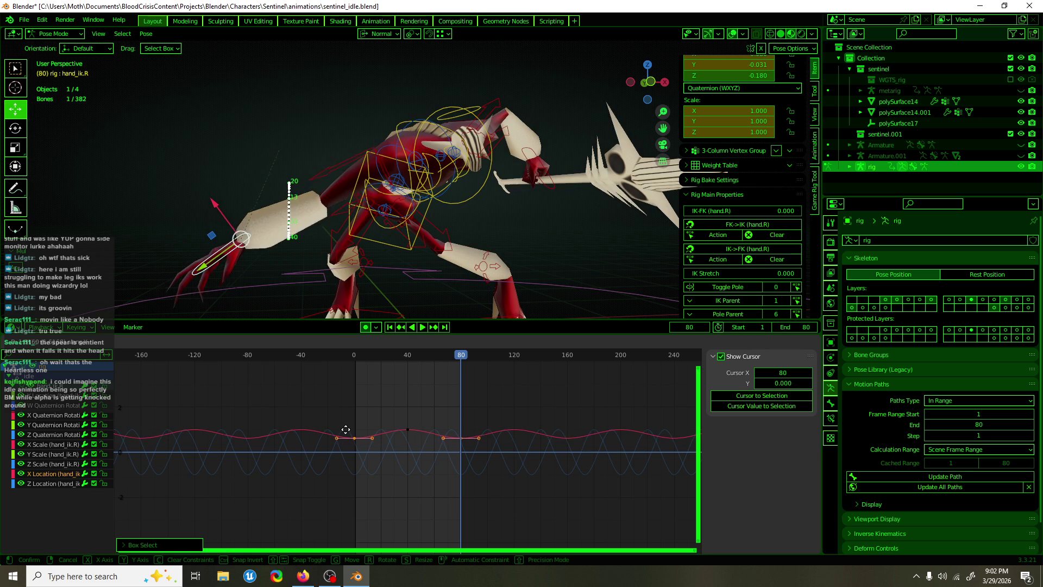
left_click(391, 471)
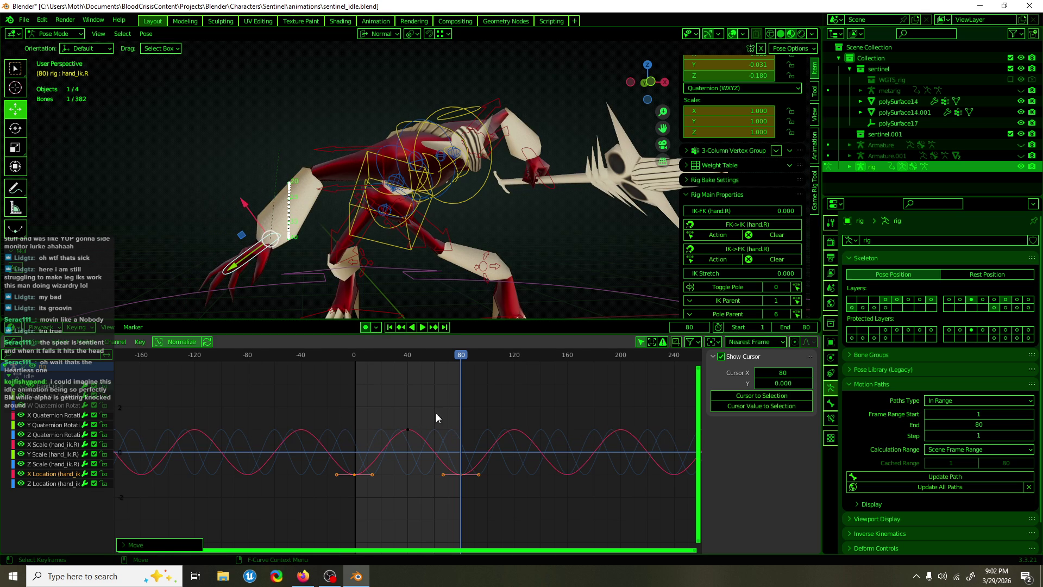
left_click(419, 354)
key("space")
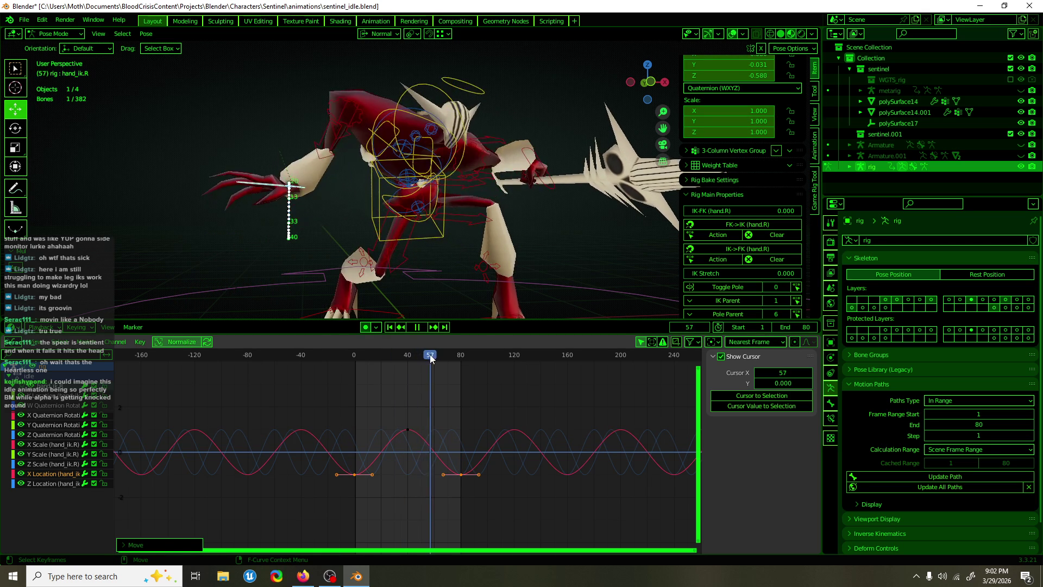
mouse_move(420, 357)
left_mouse_down()
mouse_move(407, 360)
mouse_move(426, 361)
left_mouse_up()
- Retime the 26 cm peak key to frame 12 and play the loop
left_click_drag(446, 429, 423, 453)
key("g")
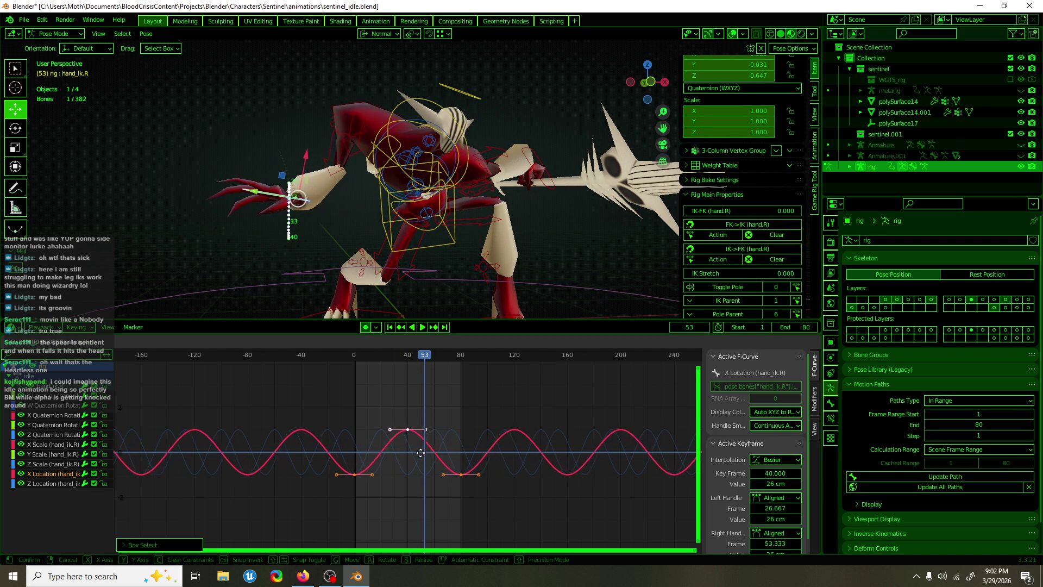
left_click(385, 460)
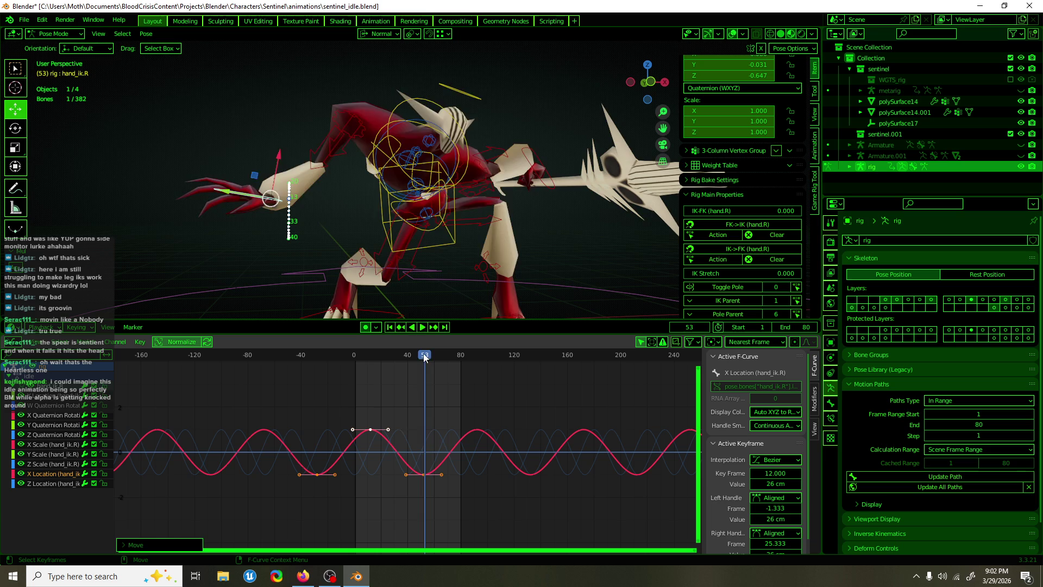
key("space")
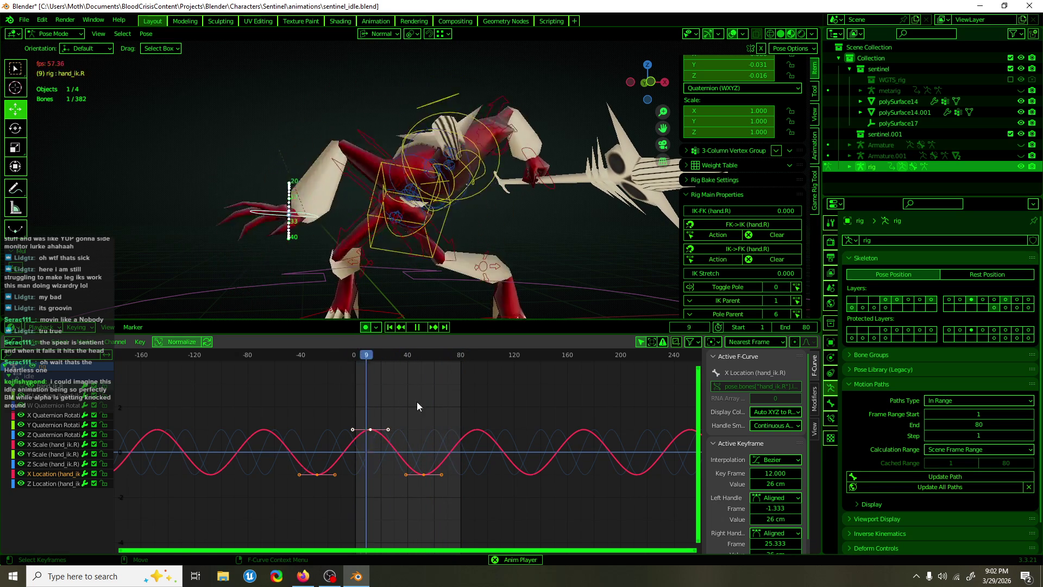
left_click(43, 415)
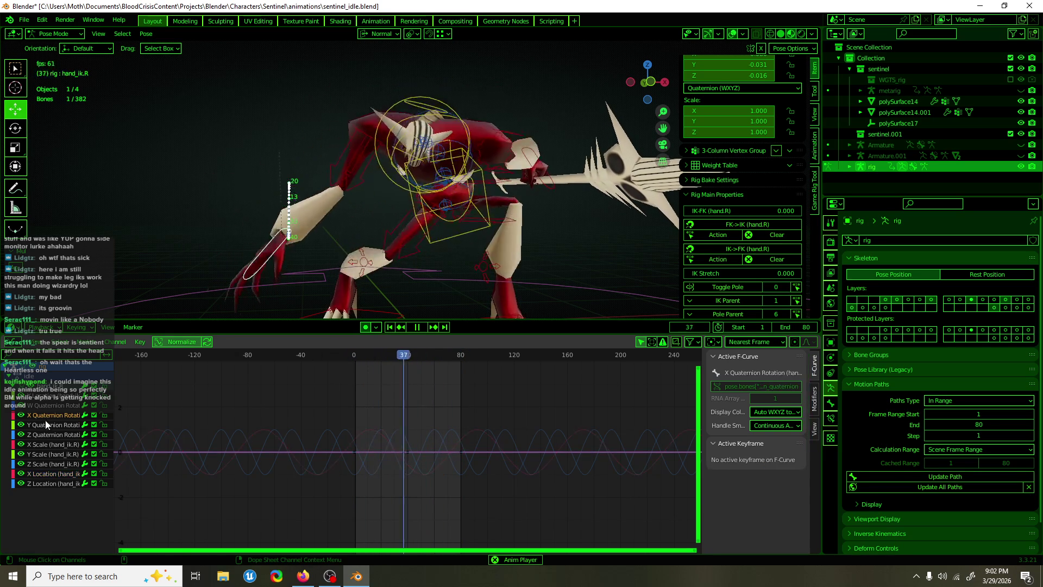
- Shift the three Z Quaternion Rotation keys about 13 frames earlier, low key at frame 13
left_click(46, 433)
key("b")
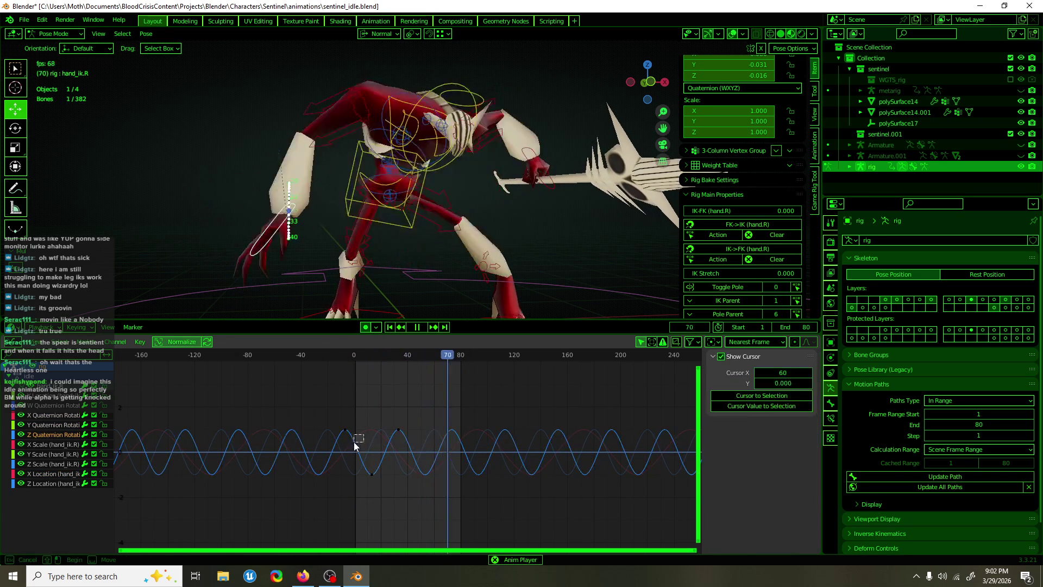
left_click_drag(337, 421, 407, 481)
key("g")
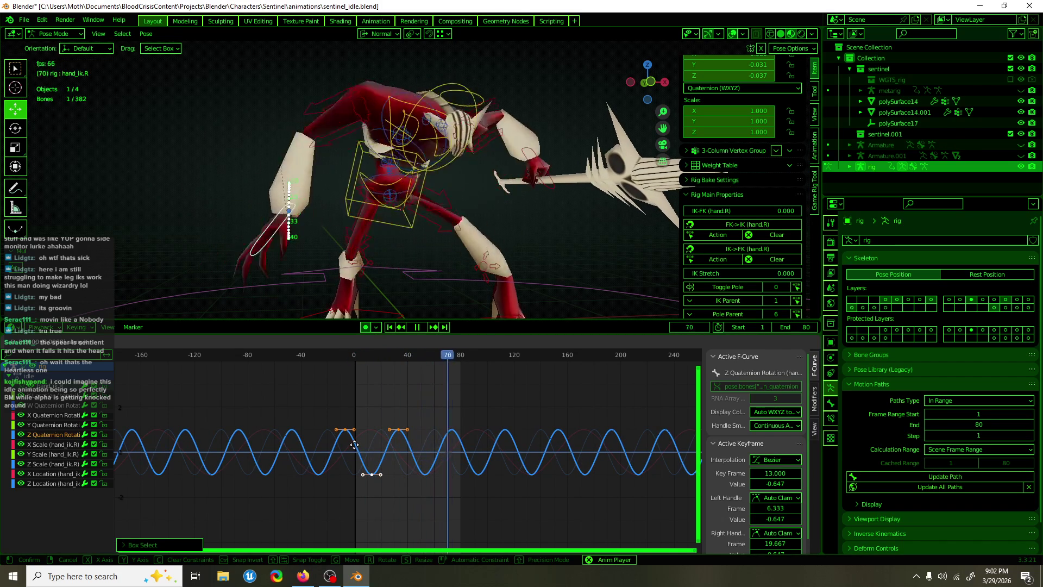
left_click(354, 445)
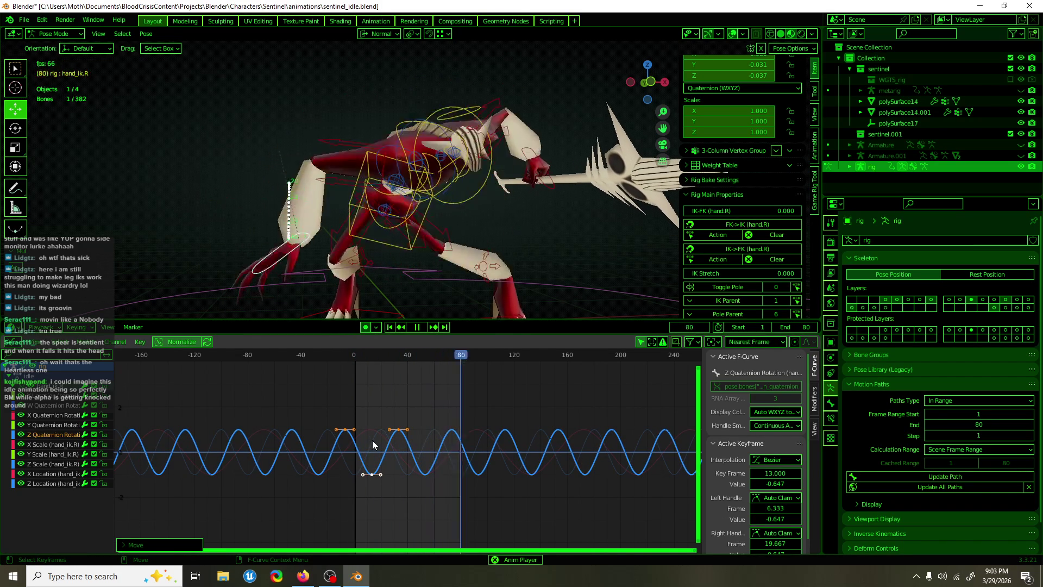
key("space")
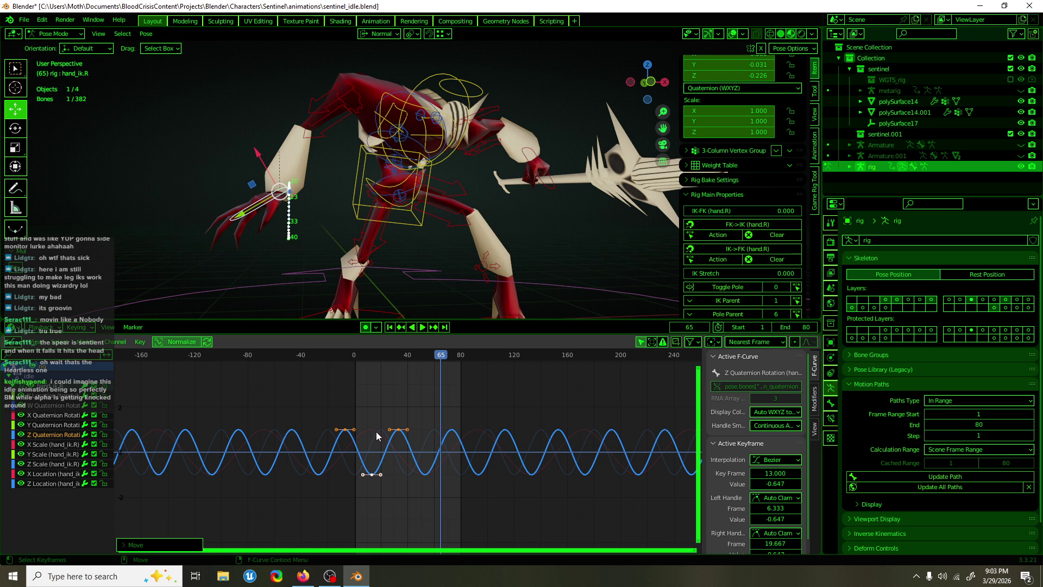
- Save sentinel_idle.blend and play the loop, stopping at frame 36
key("ctrl+s")
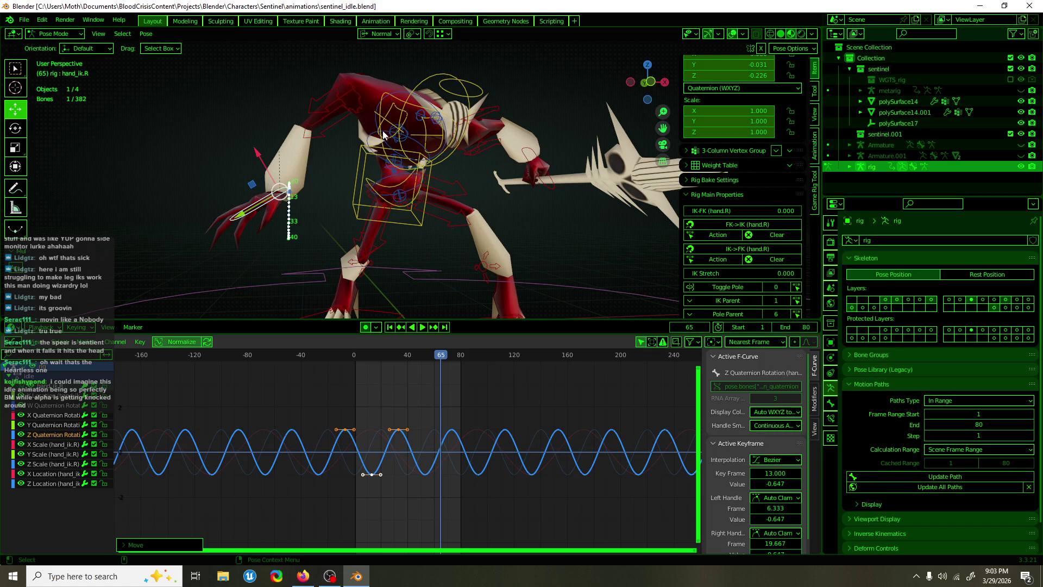
middle_click_drag(390, 250, 372, 240)
key("space")
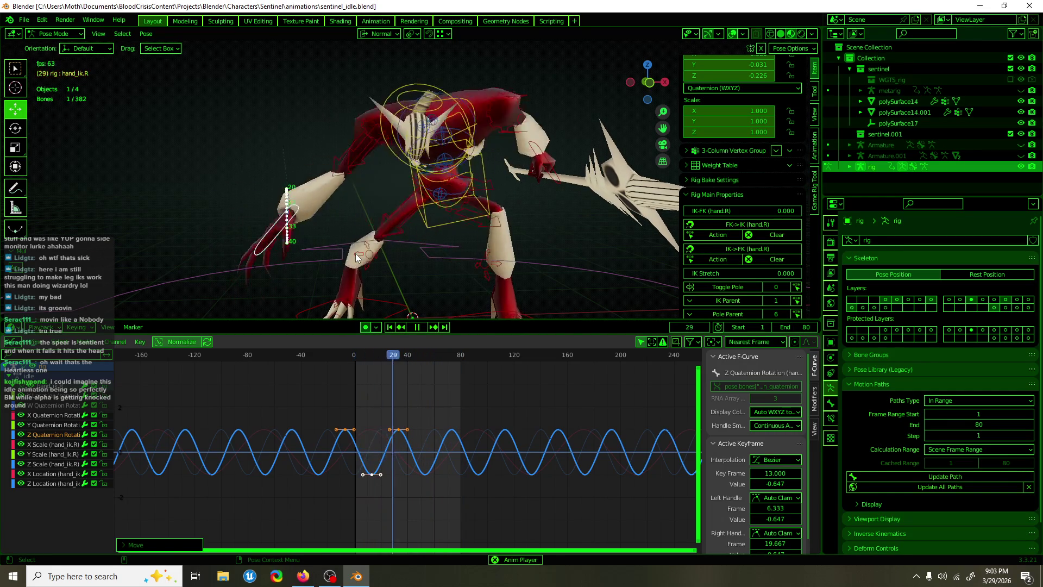
key("space")
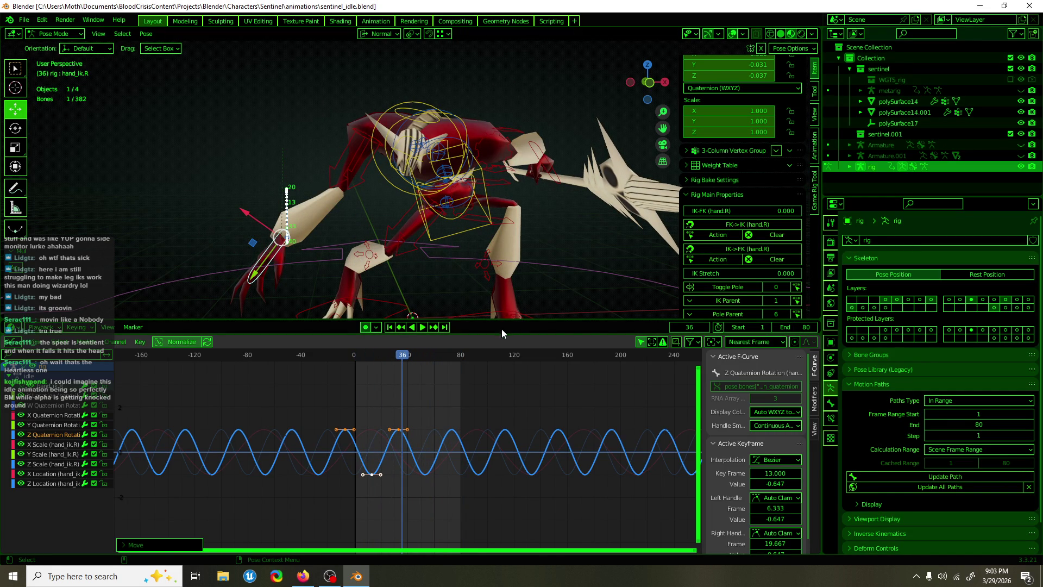
key("alt+Tab")
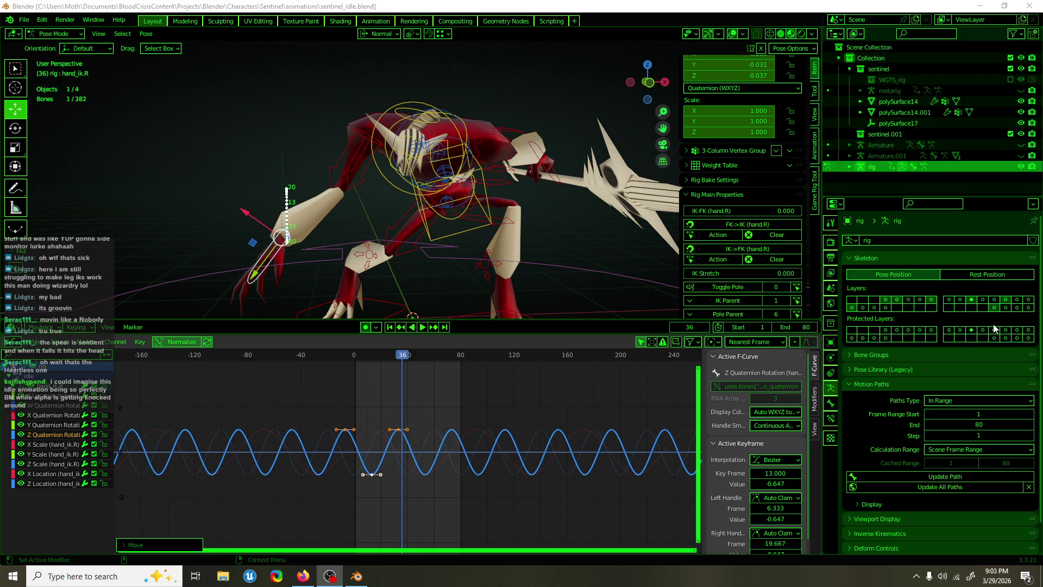
- Return to Blender and play the loop, stopping at frame 64
key("alt+Tab")
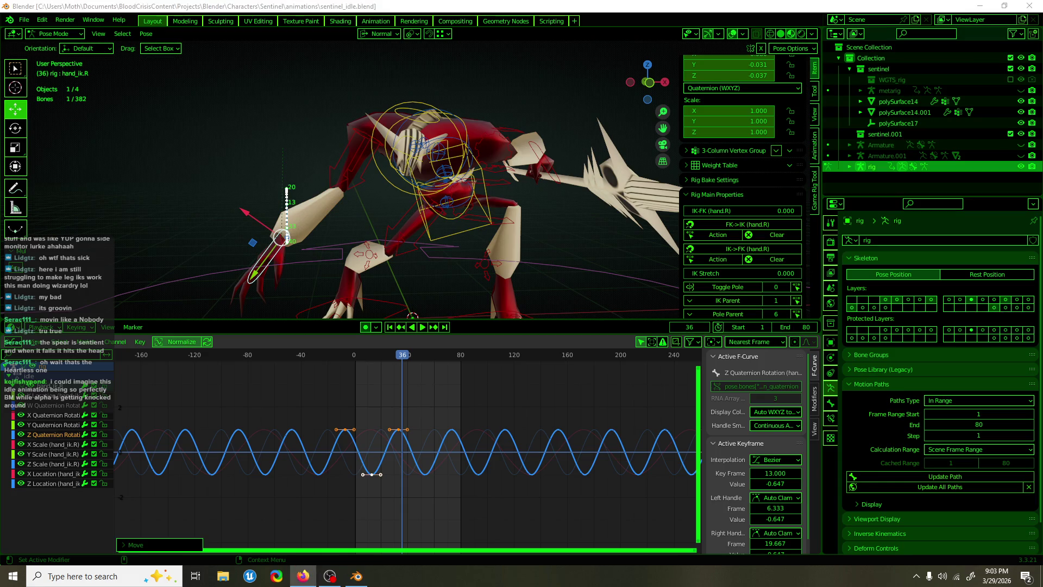
left_click(358, 4)
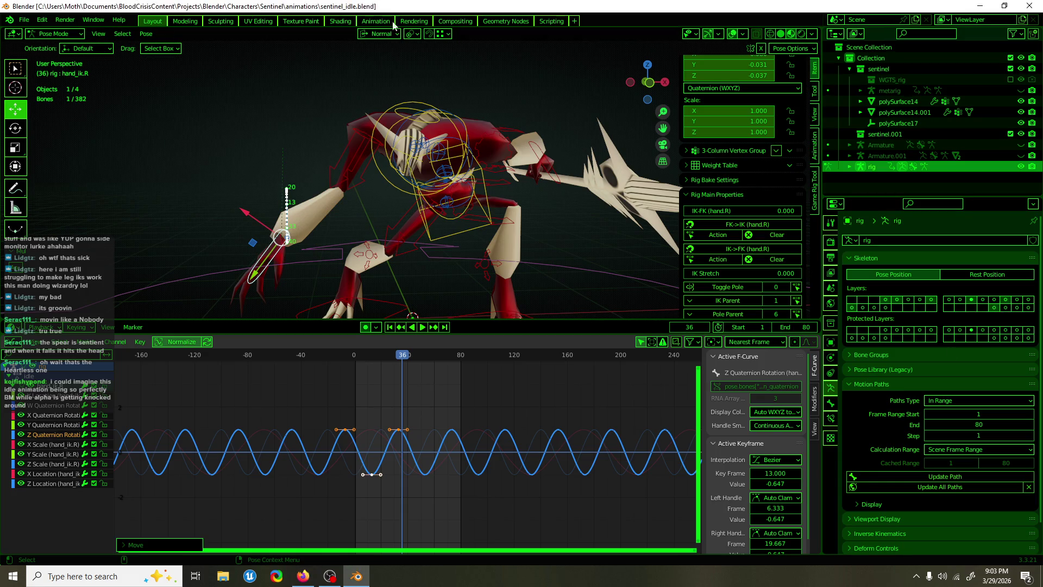
key("space")
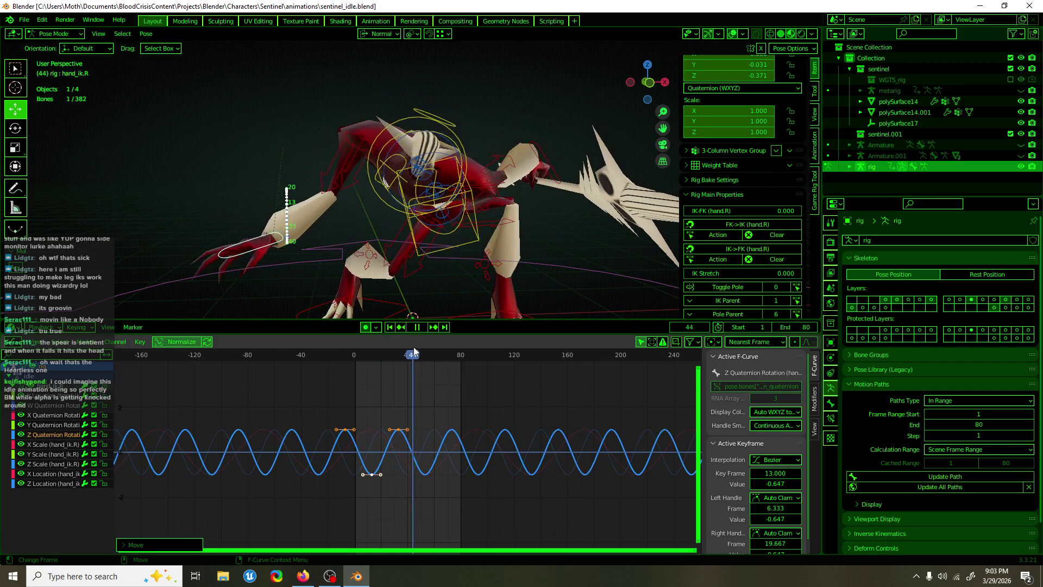
key("space")
- Slide the Z Quaternion Rotation keys earlier so the low key sits at frame 3
mouse_move(415, 417)
left_mouse_down()
mouse_move(409, 447)
mouse_move(330, 482)
left_mouse_up()
key("g")
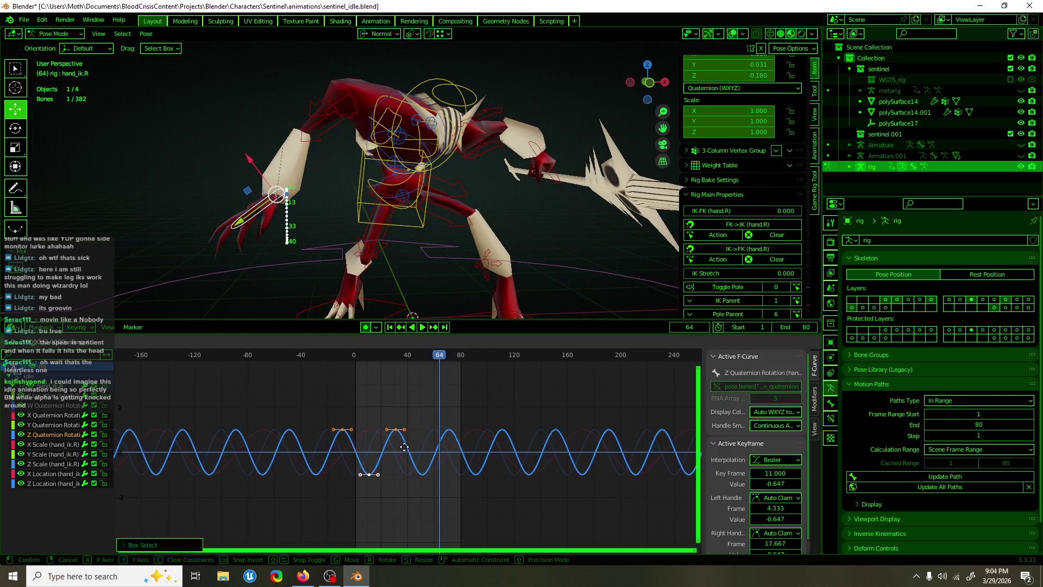
left_click(393, 450)
key("space")
mouse_move(438, 354)
left_mouse_down()
mouse_move(421, 354)
mouse_move(455, 351)
left_mouse_up()
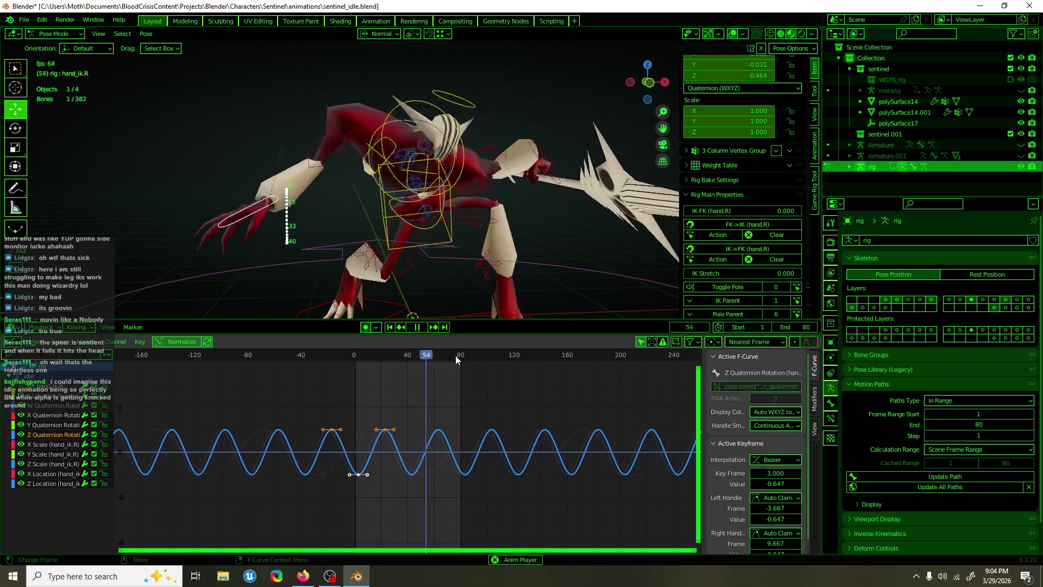
left_click(455, 355)
key("space")
left_click(61, 415)
left_click(51, 474)
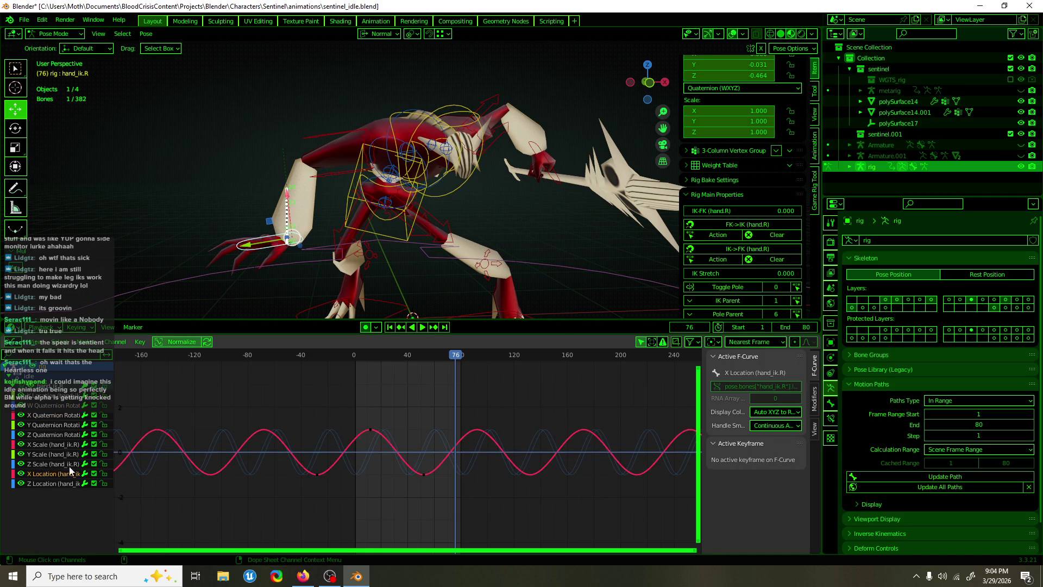
- Move the X Location peak key to frame 20 and play the loop
left_click_drag(390, 449, 359, 419)
key("g")
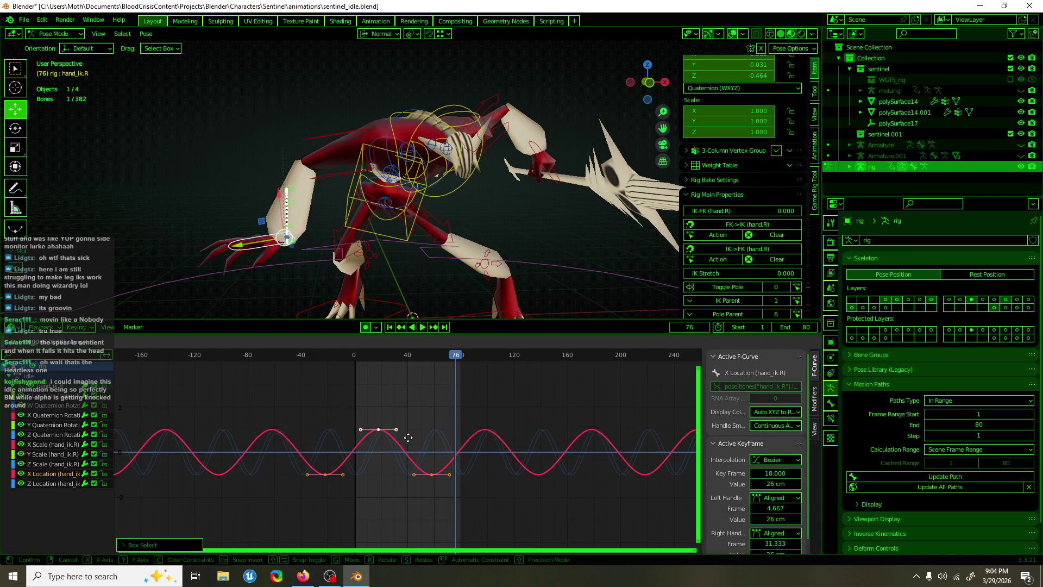
left_click(410, 435)
key("space")
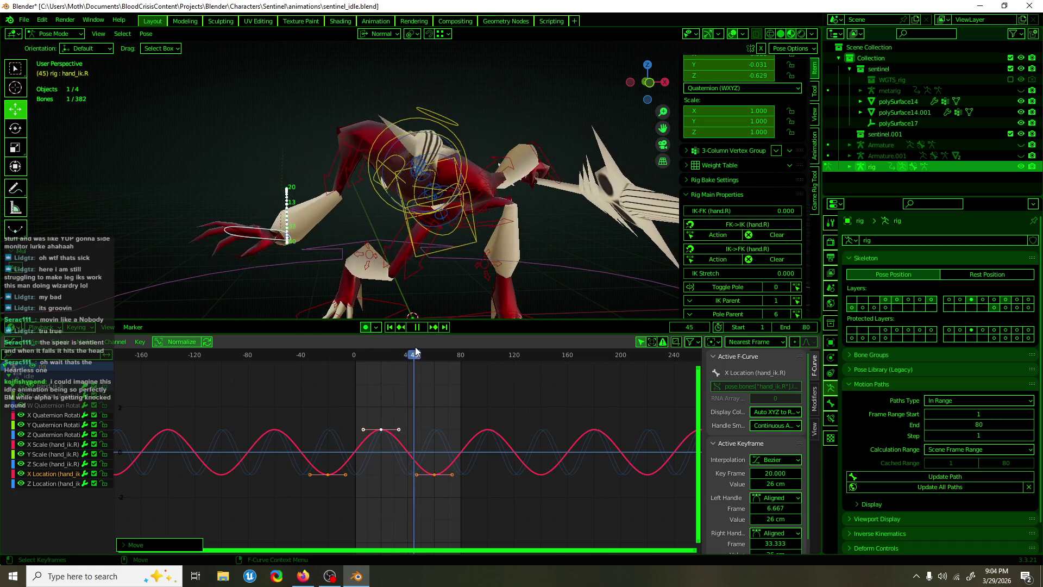
key("space")
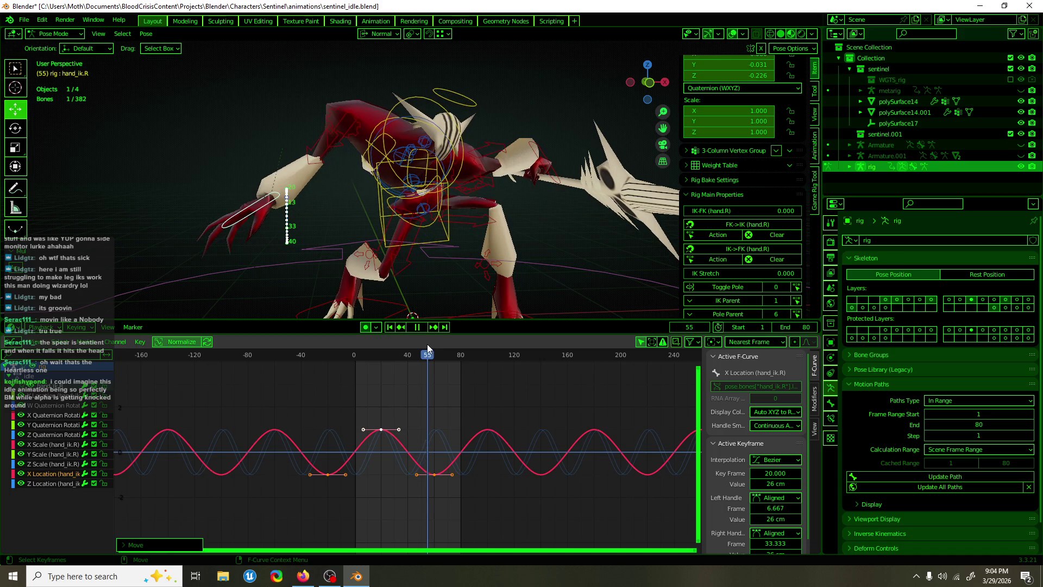
left_click(48, 483)
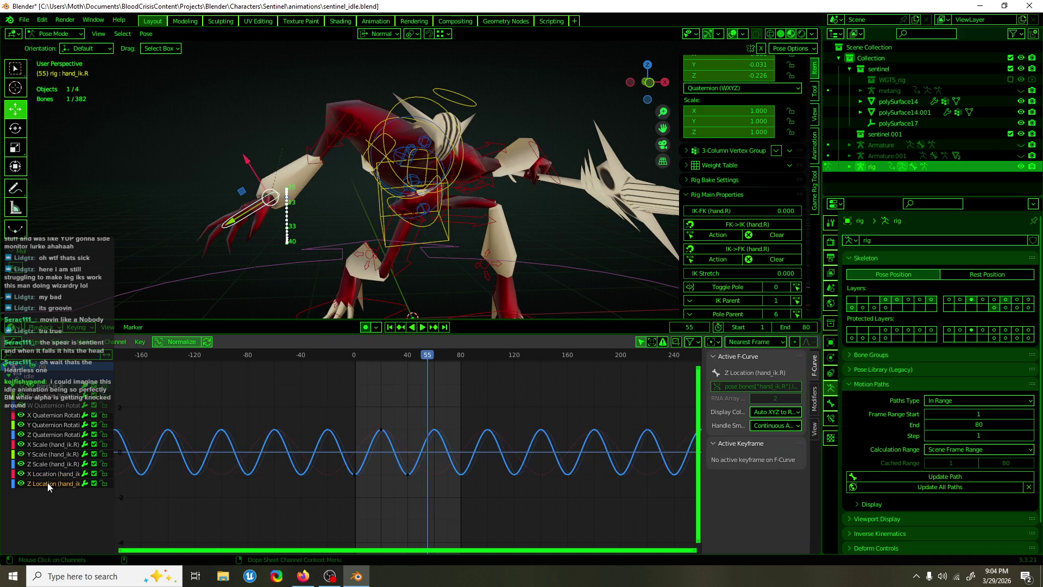
left_click(48, 474)
- Retime the Z Location keys near frame 40 and preview frames 33 to 62
left_click(46, 482)
left_click_drag(426, 364, 407, 369)
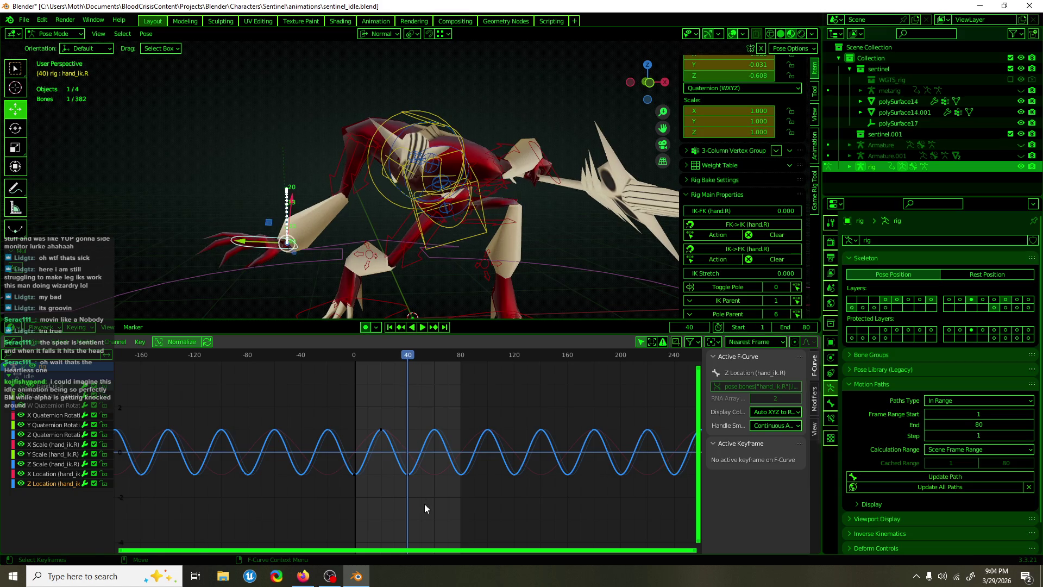
left_click_drag(425, 503, 392, 466)
key("g")
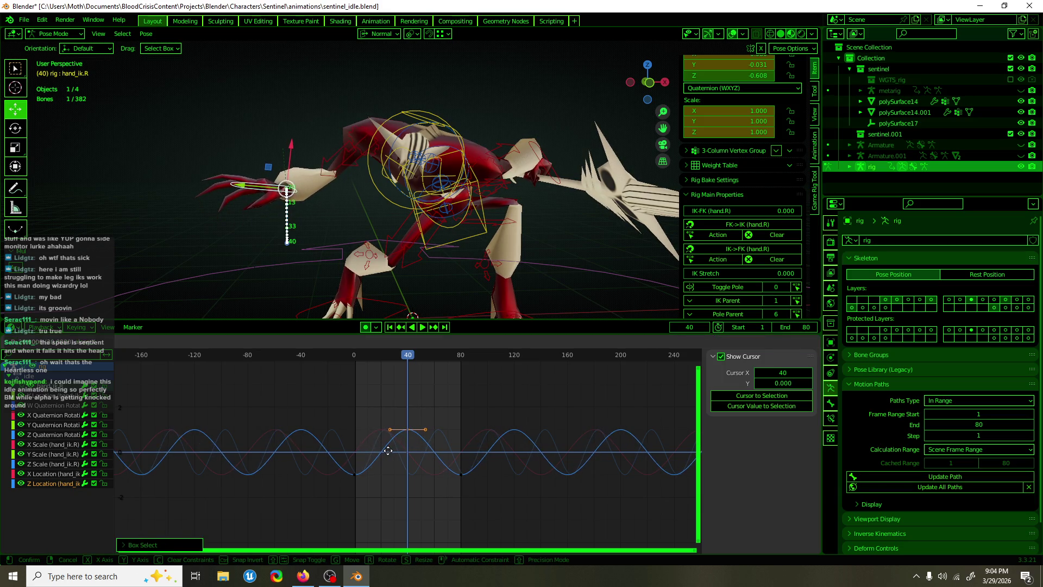
left_click(387, 451)
key("space")
mouse_move(403, 354)
left_mouse_down()
mouse_move(382, 362)
mouse_move(399, 361)
left_mouse_up()
left_click_drag(410, 358, 453, 362)
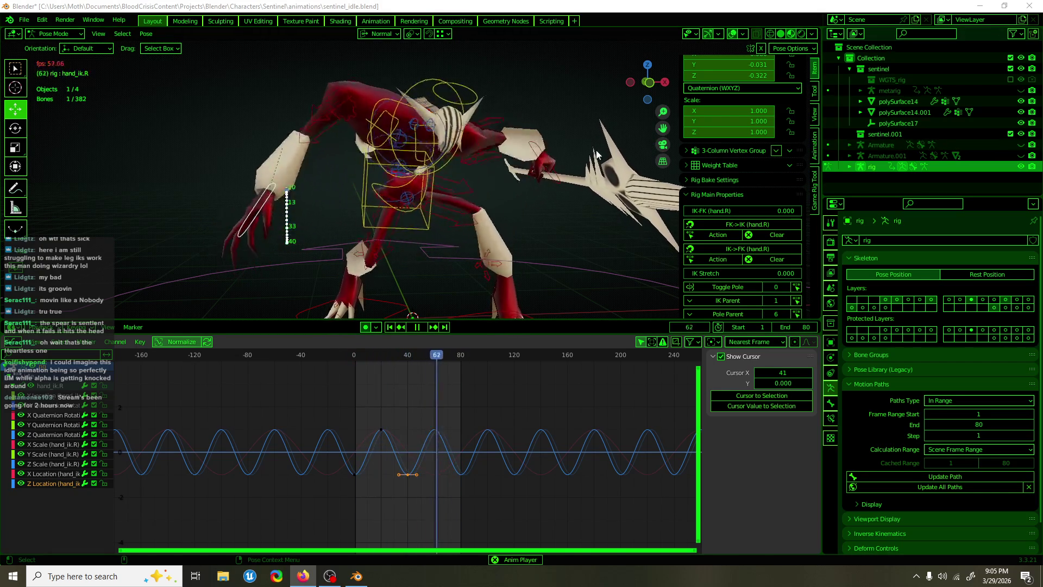
- Move the X Location keys near frames 20 and 60 left to about frames 0 and 11
left_click(56, 406)
left_click(49, 473)
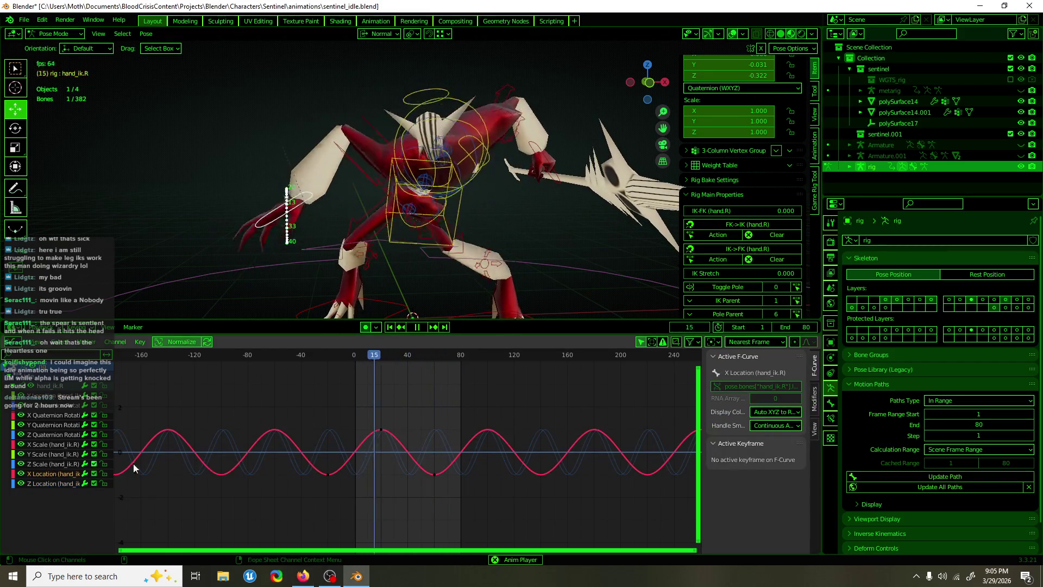
left_click(366, 434)
key("space")
left_click_drag(380, 438, 380, 437)
key("g")
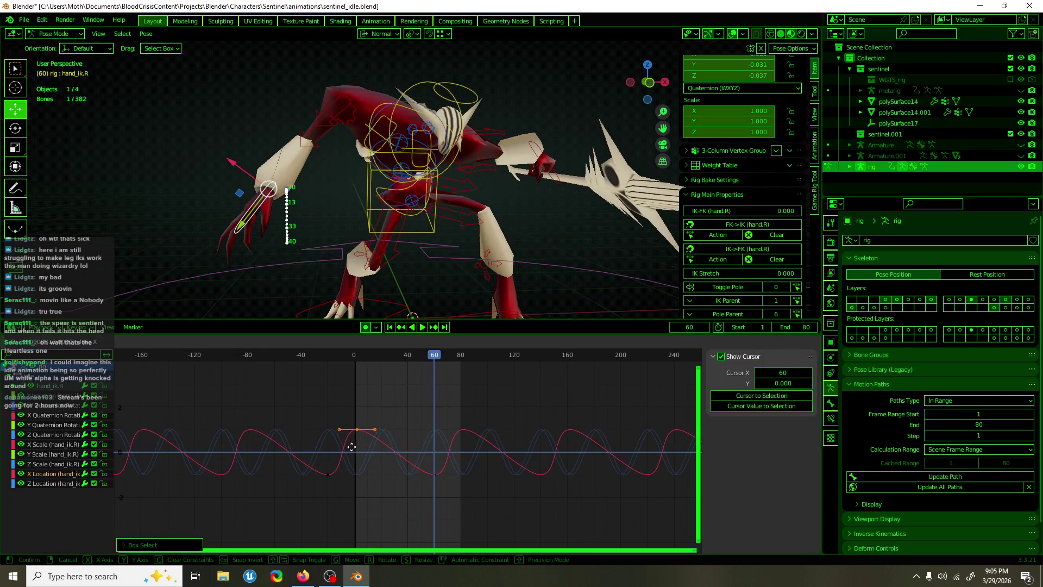
left_click(349, 452)
left_click_drag(456, 498, 406, 465)
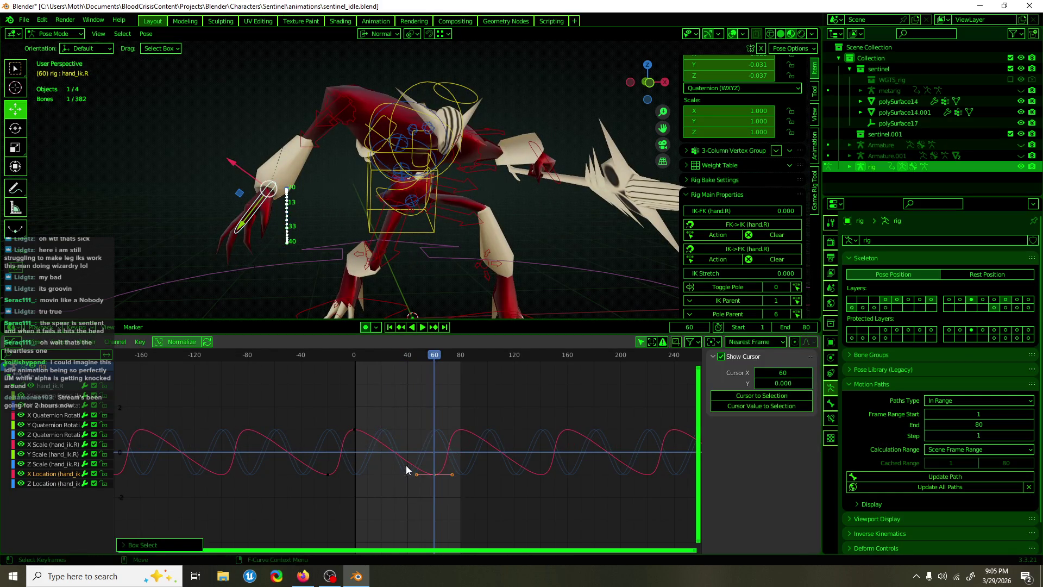
key("g")
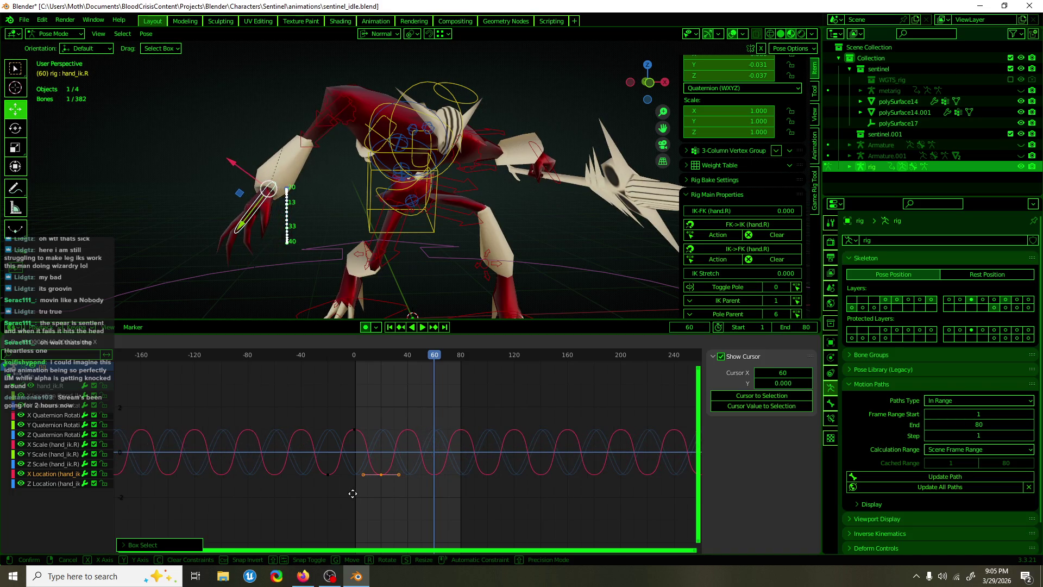
left_click(351, 492)
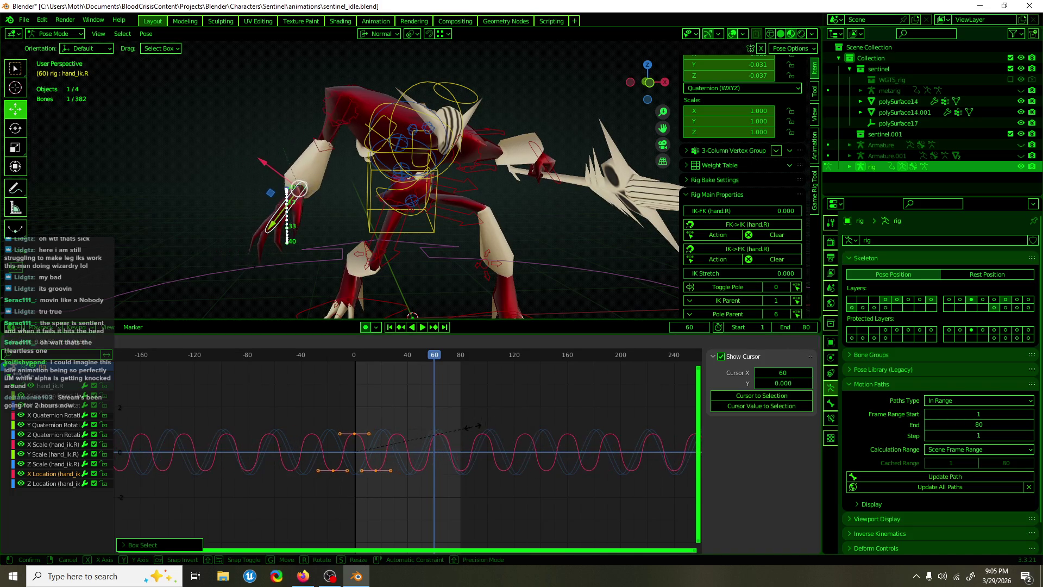
- Set the pivot to Individual Centers and scale the keyframe handles slightly wider
left_click(716, 342)
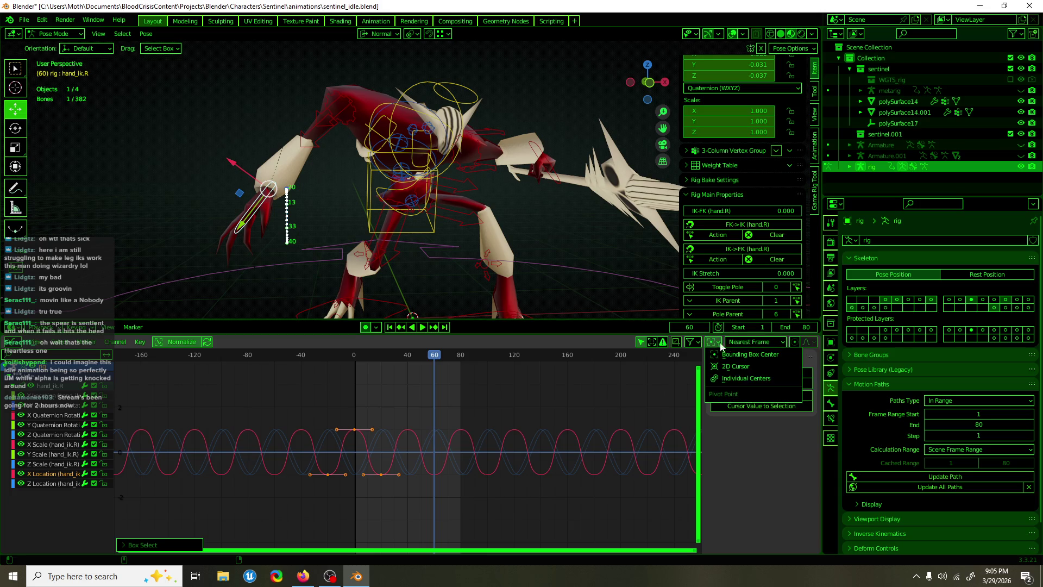
left_click(746, 379)
key("s")
left_click(528, 431)
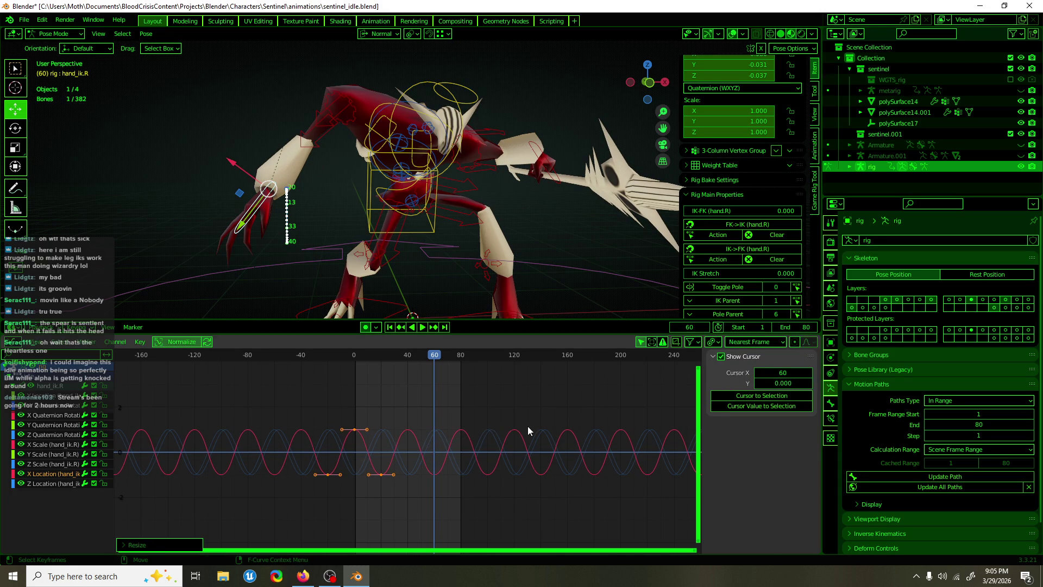
mouse_move(373, 356)
left_mouse_down()
mouse_move(354, 362)
mouse_move(456, 360)
left_mouse_up()
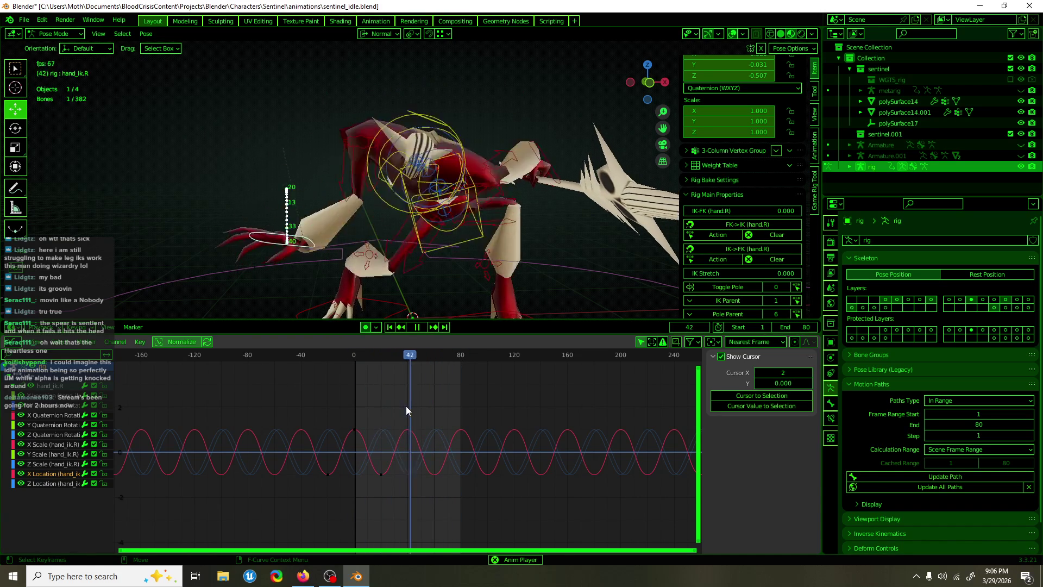
- Trial a hand_ik.R keyframe at frame 40, preview it, then undo it
key("space")
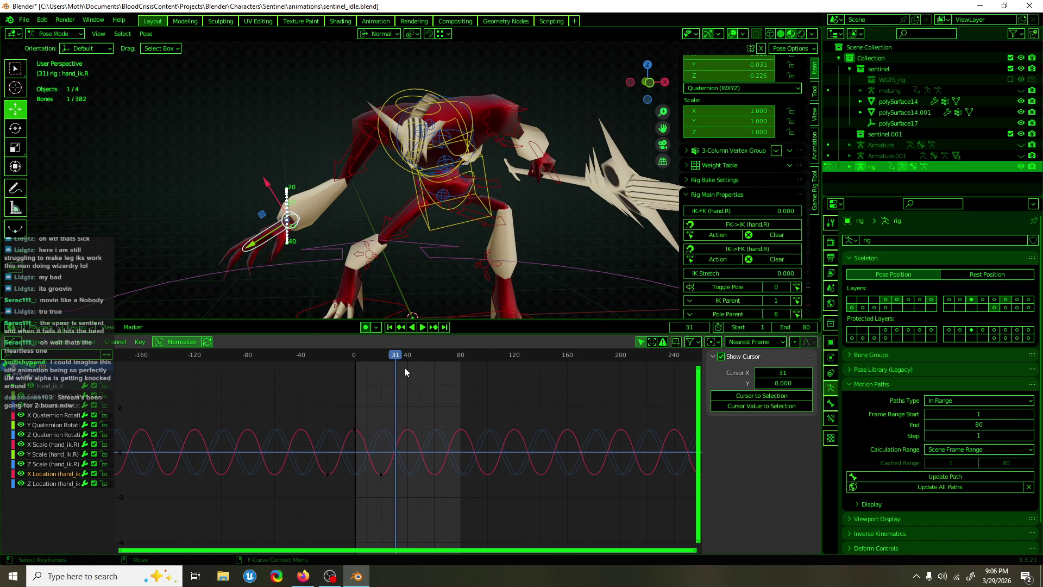
left_click_drag(395, 354, 409, 354)
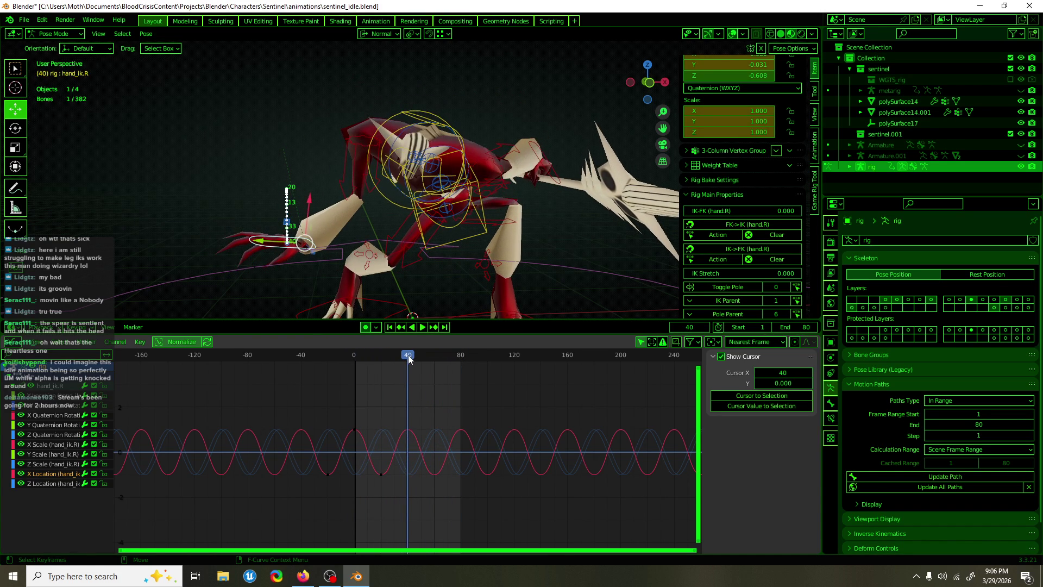
key("i")
left_click(418, 396)
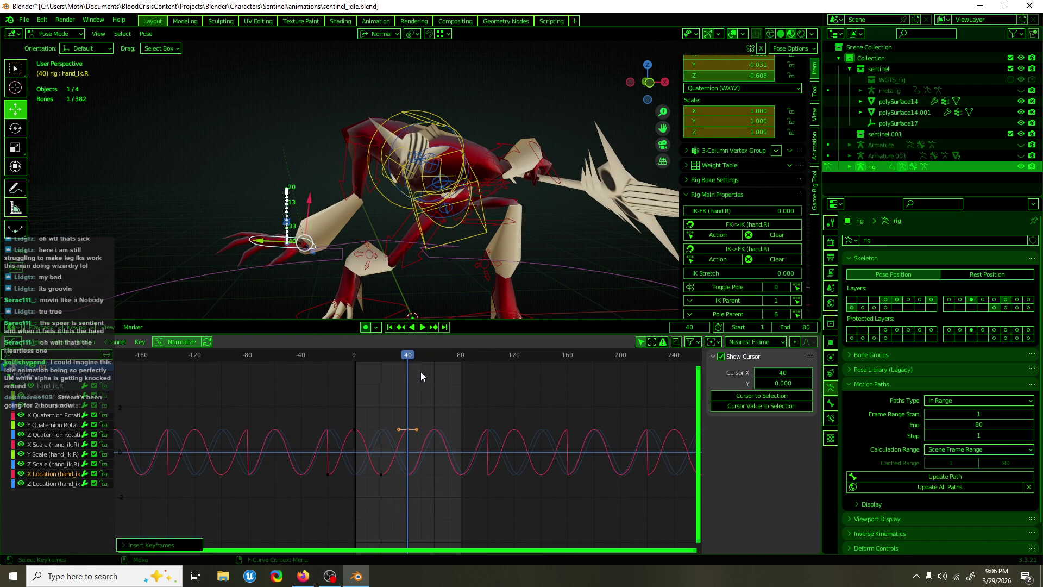
key("space")
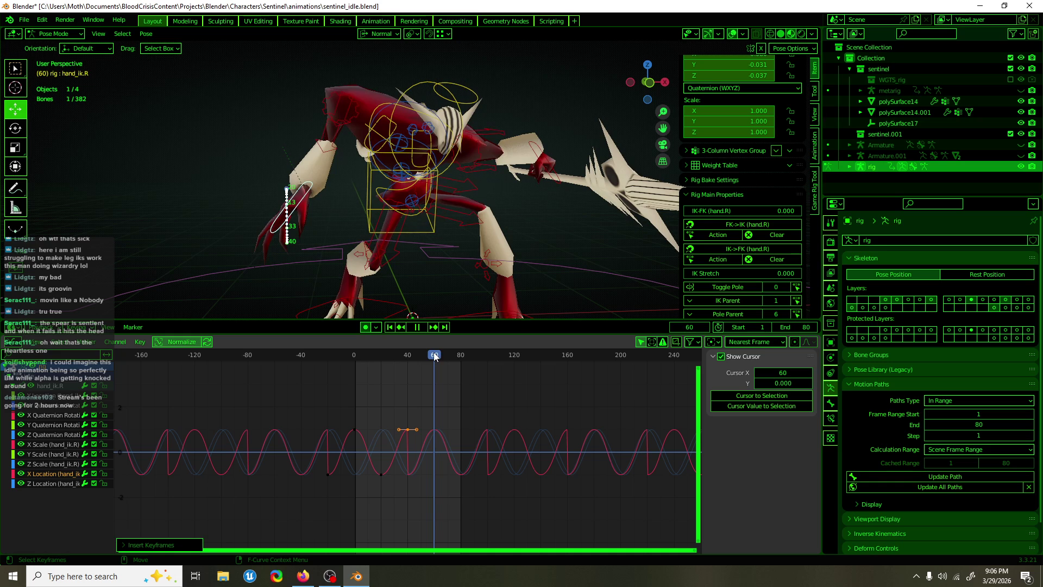
key("Escape")
key("ctrl+z")
- Box-select a group of X Location keyframes and move them to a new position
mouse_move(437, 510)
left_mouse_down()
mouse_move(348, 413)
mouse_move(323, 413)
left_mouse_up()
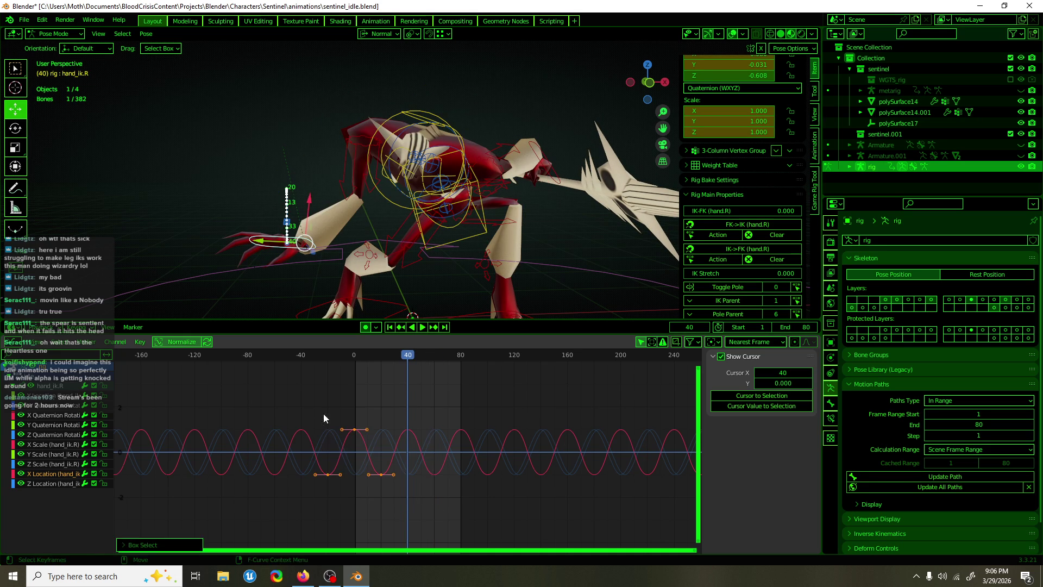
key("g")
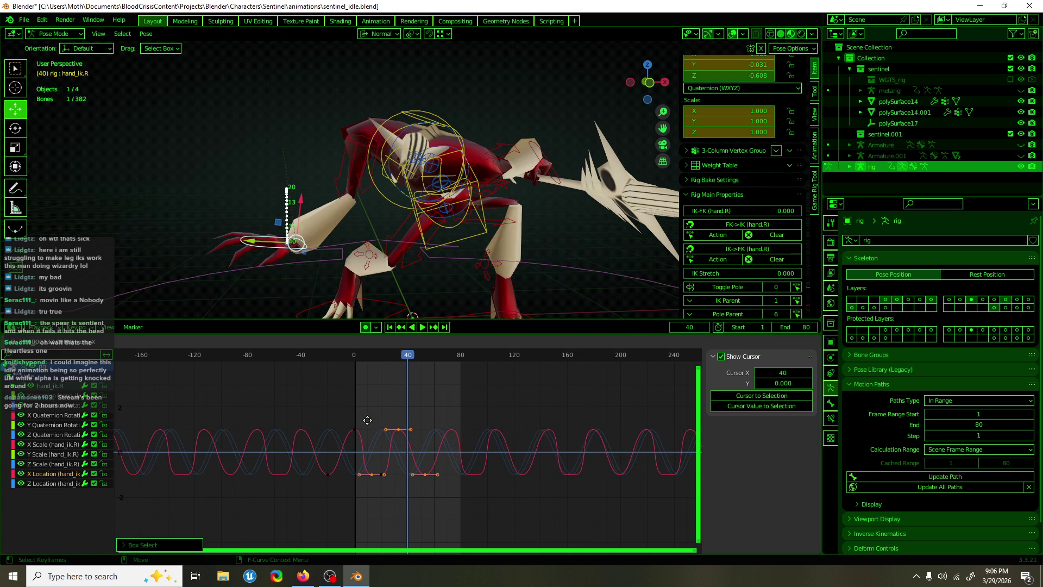
left_click(377, 419)
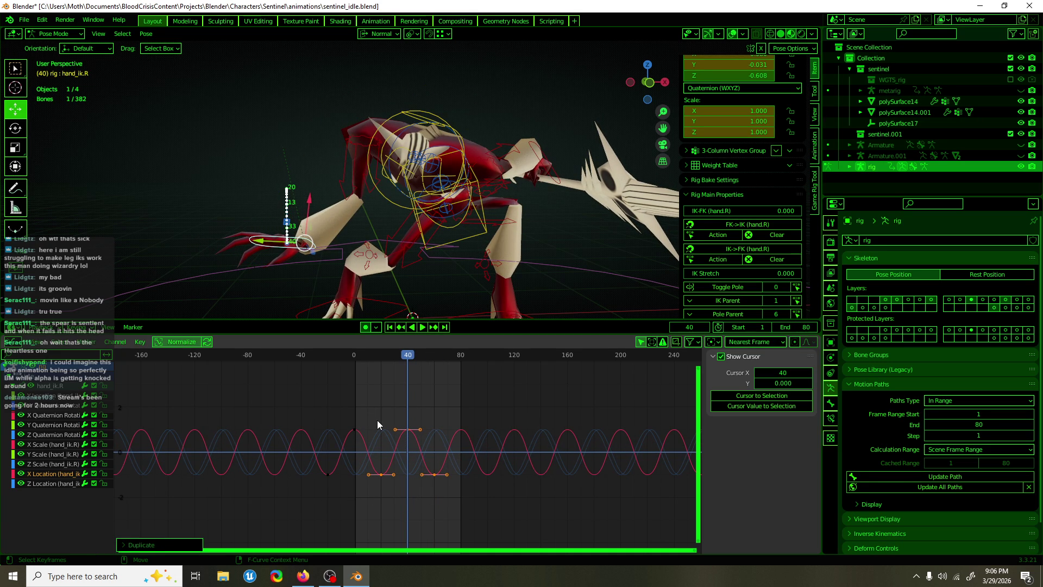
left_click(379, 417)
- Raise the two X Location keyframes around frame 35 to a higher value
key("space")
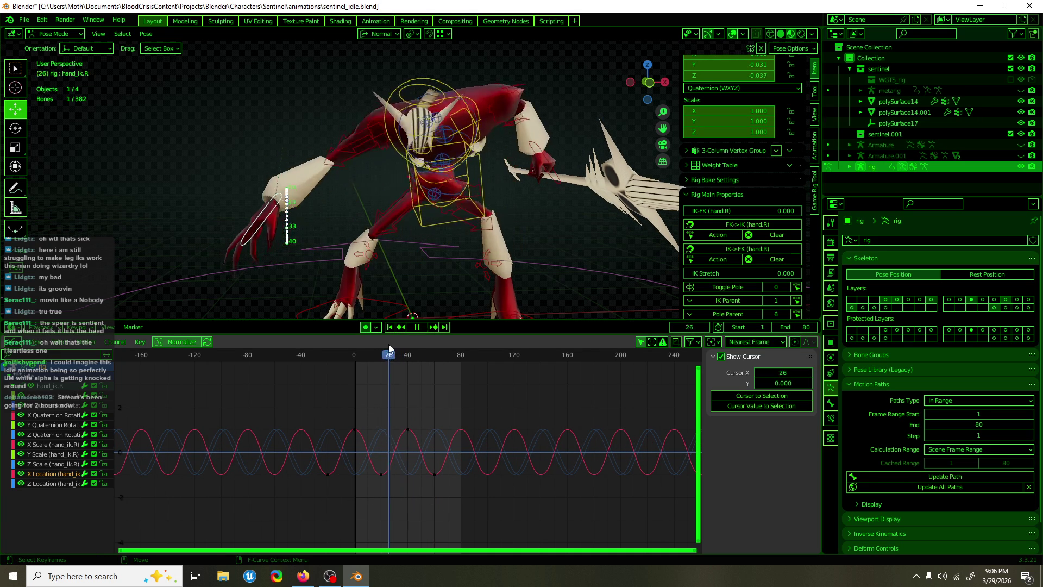
key("space")
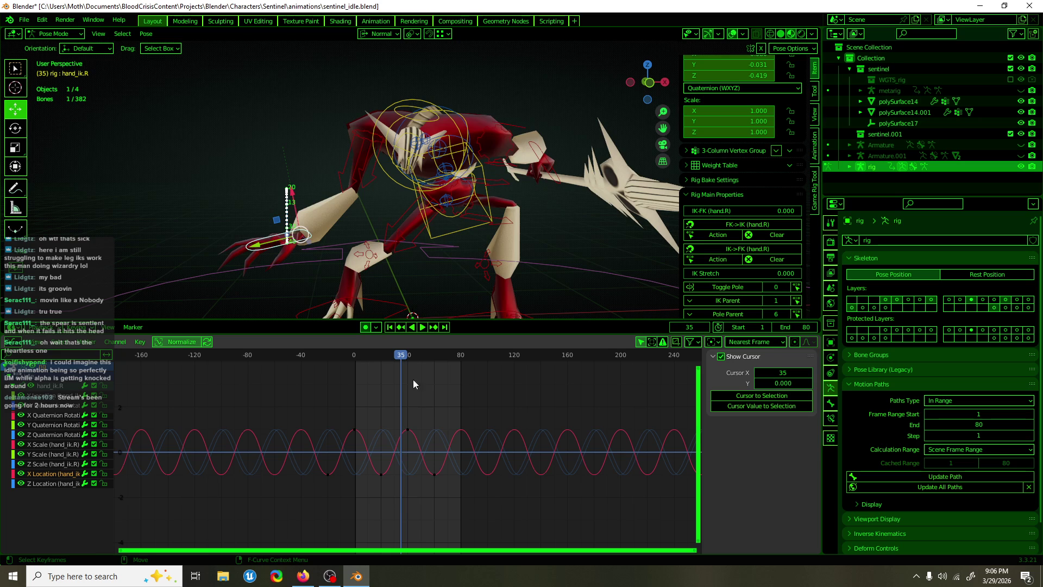
left_click_drag(407, 432, 379, 483)
key("g")
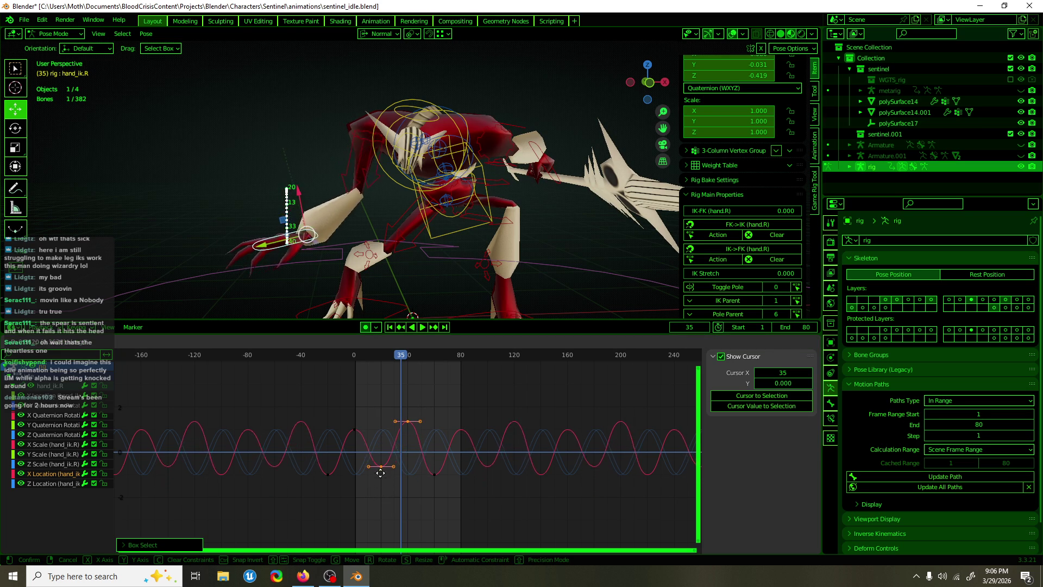
left_click(381, 463)
- Preview the reshaped loop with playback and scrubbing between frames 4 and 31
key("space")
mouse_move(395, 358)
left_mouse_down()
mouse_move(326, 369)
mouse_move(360, 365)
left_mouse_up()
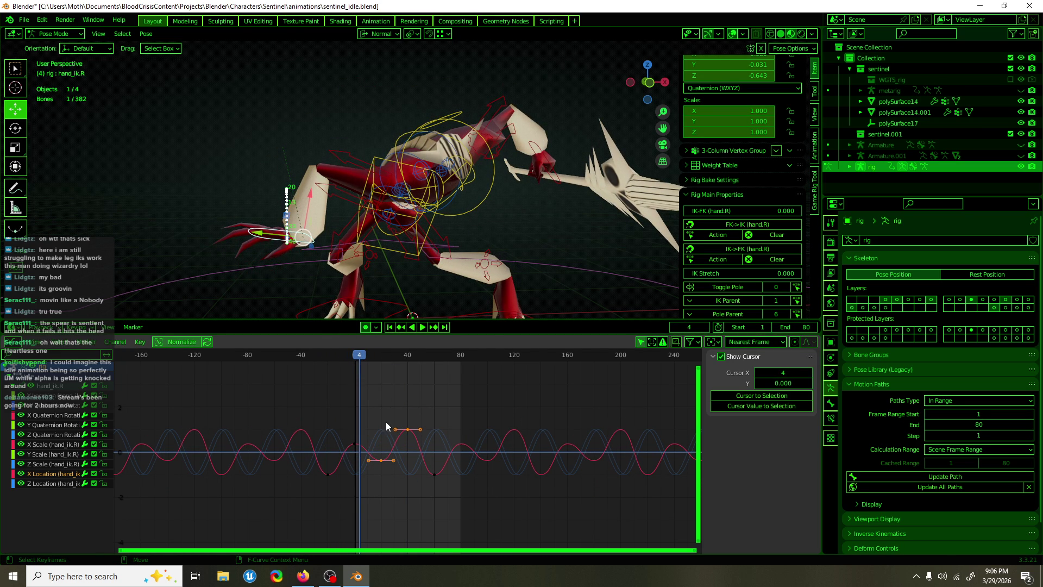
left_click_drag(362, 356, 439, 354)
key("space")
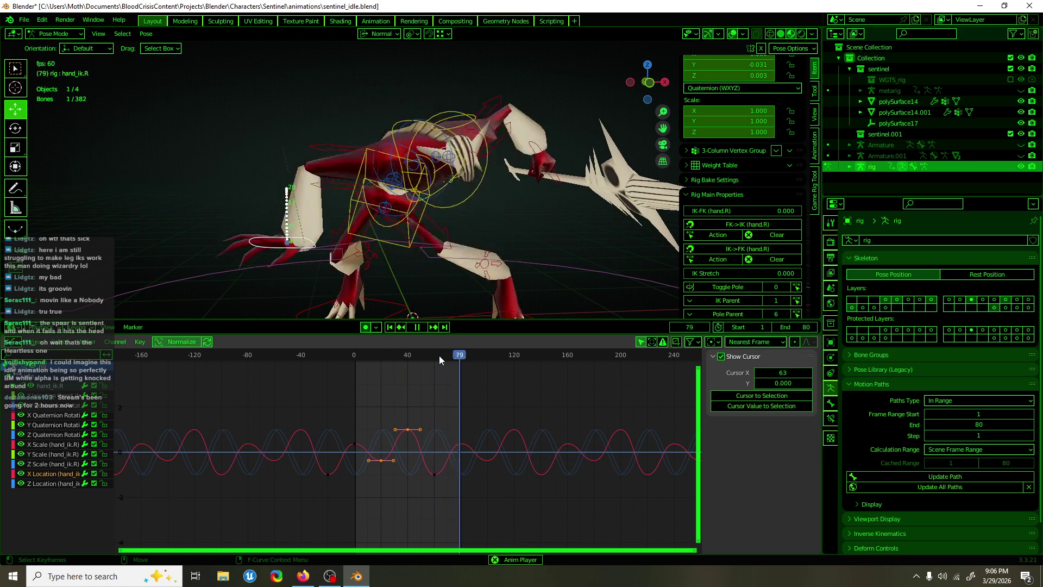
key("space")
- Check upper_arm_ik.R during playback, then reselect hand_ik.R and scrub frames 2–16
left_click(381, 136)
left_click_drag(407, 433, 418, 411)
key("space")
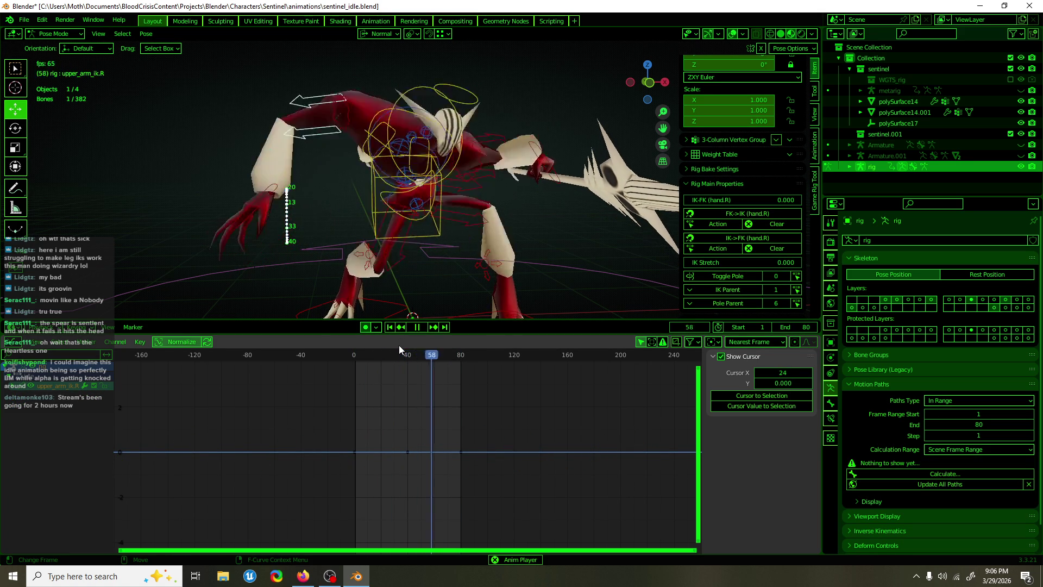
key("space")
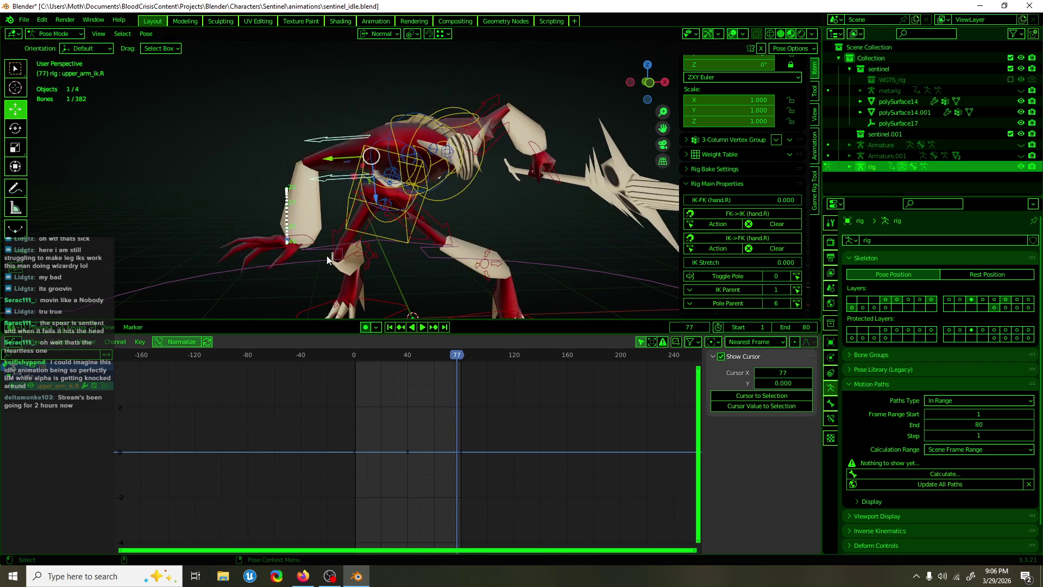
left_click(328, 260)
key("space")
left_click(357, 356)
left_click_drag(356, 356, 407, 355)
left_click(56, 416)
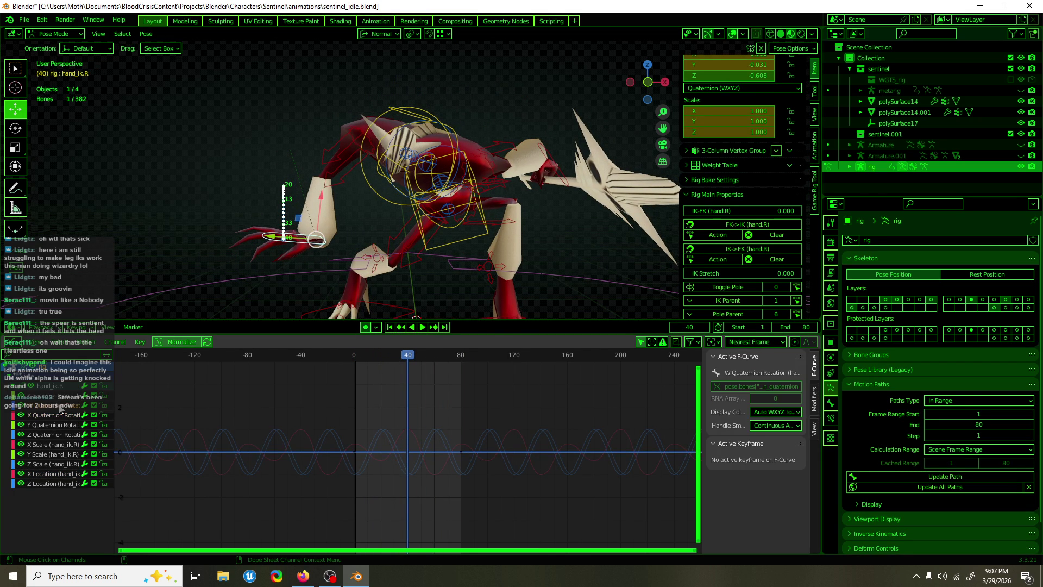
left_click(53, 434)
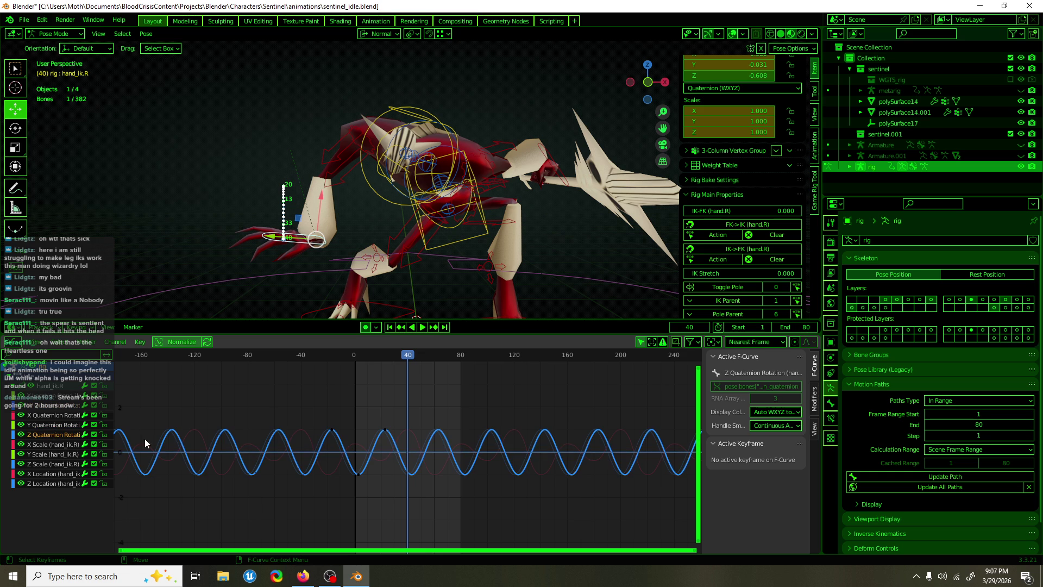
left_click_drag(439, 455, 398, 439)
key("g")
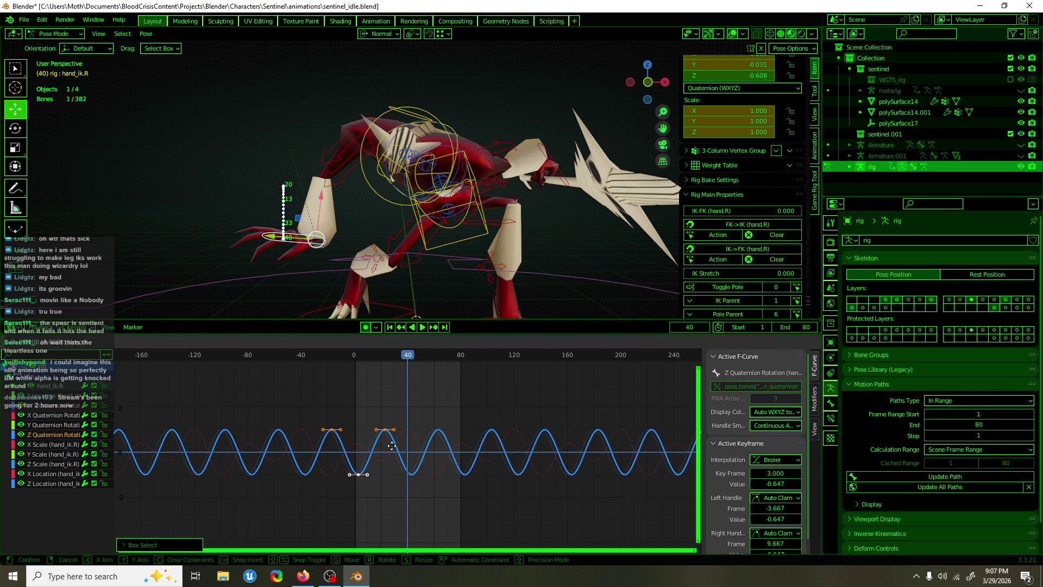
left_click(402, 450)
key("space")
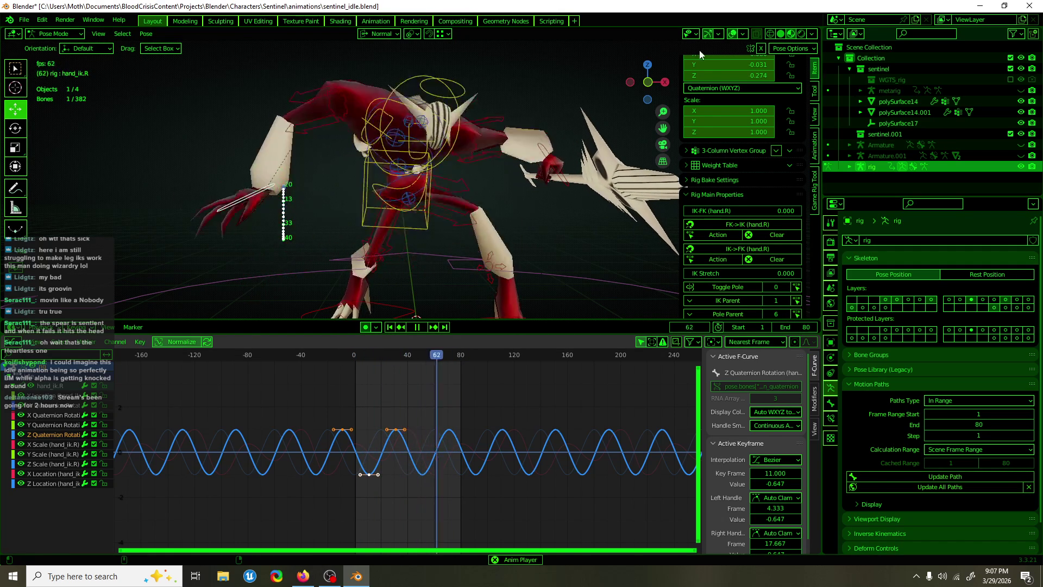
key("shift+alt+z")
scroll(483, 188, "down", 5)
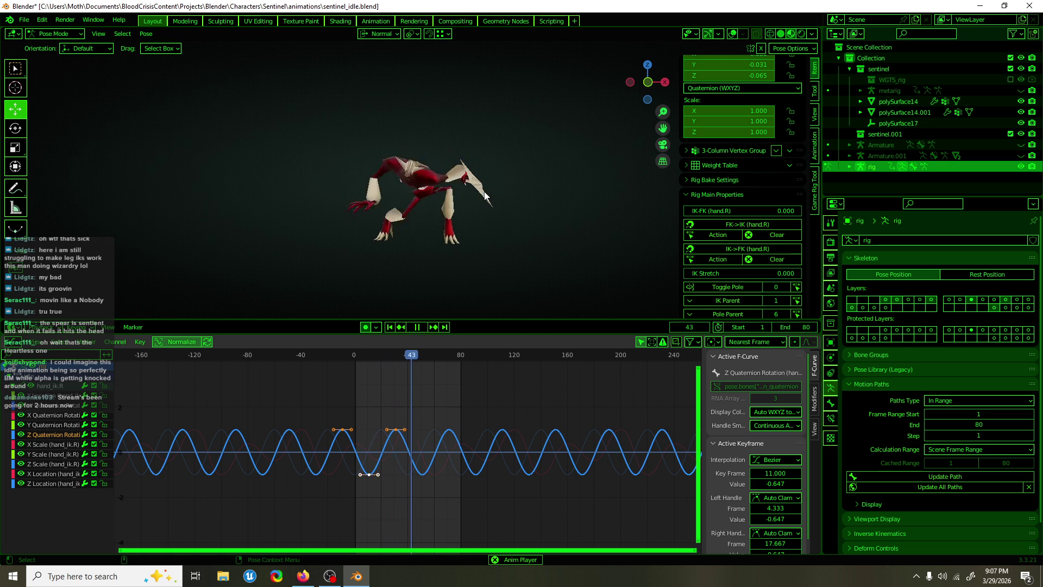
left_click(733, 34)
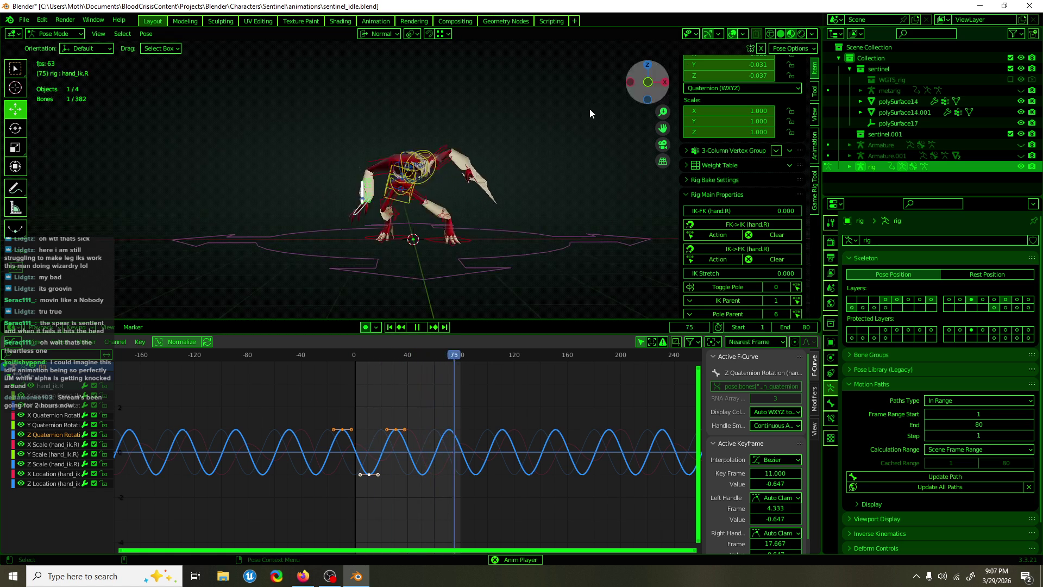
scroll(341, 203, "up", 4)
key("space")
scroll(341, 219, "up", 3)
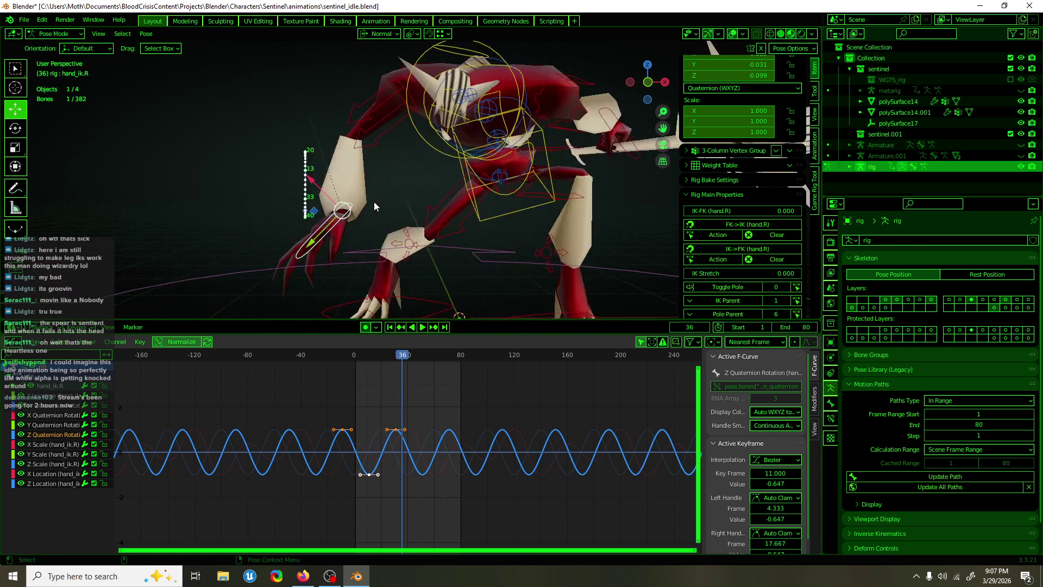
scroll(738, 249, "down", 2)
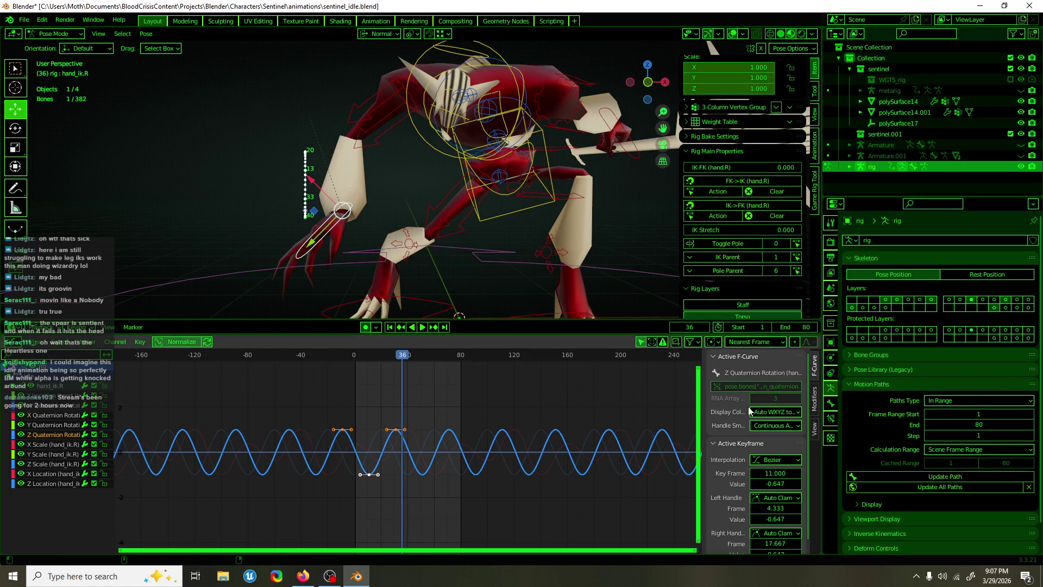
scroll(760, 229, "down", 2)
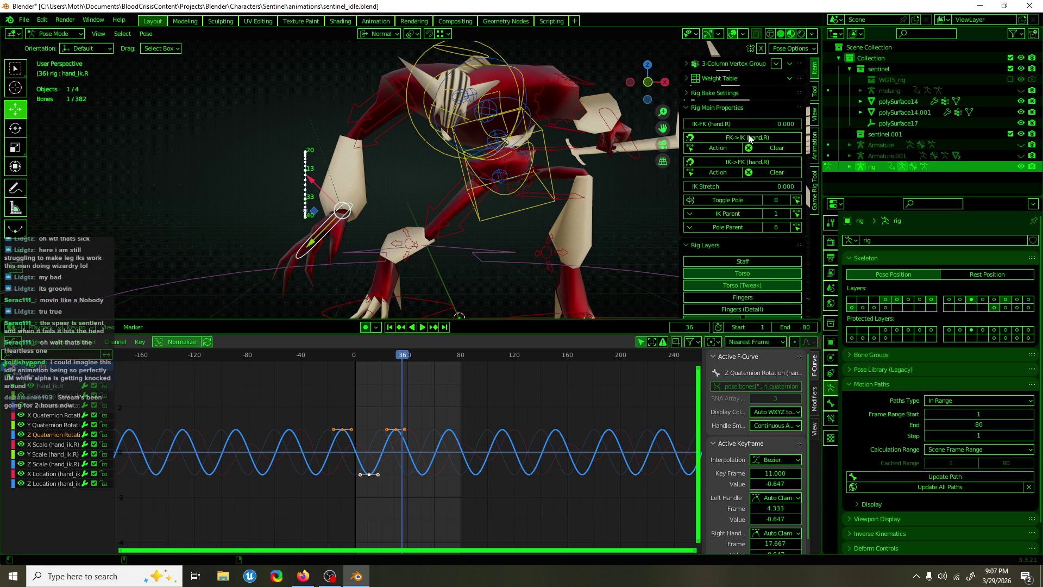
- Enable the Fingers rig layers to display the finger controls
scroll(733, 244, "down", 4)
left_click(739, 213)
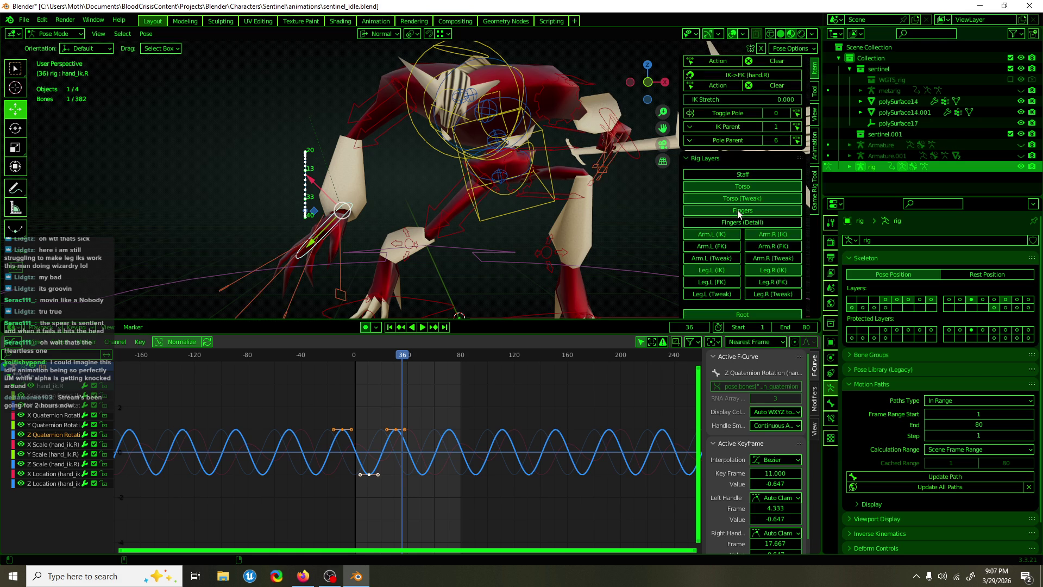
left_click(738, 223)
left_click(739, 213)
- Select a few detailed finger bones, then hide the detailed finger controls layer
mouse_move(552, 240)
middle_mouse_down()
mouse_move(347, 239)
mouse_move(519, 243)
middle_mouse_up()
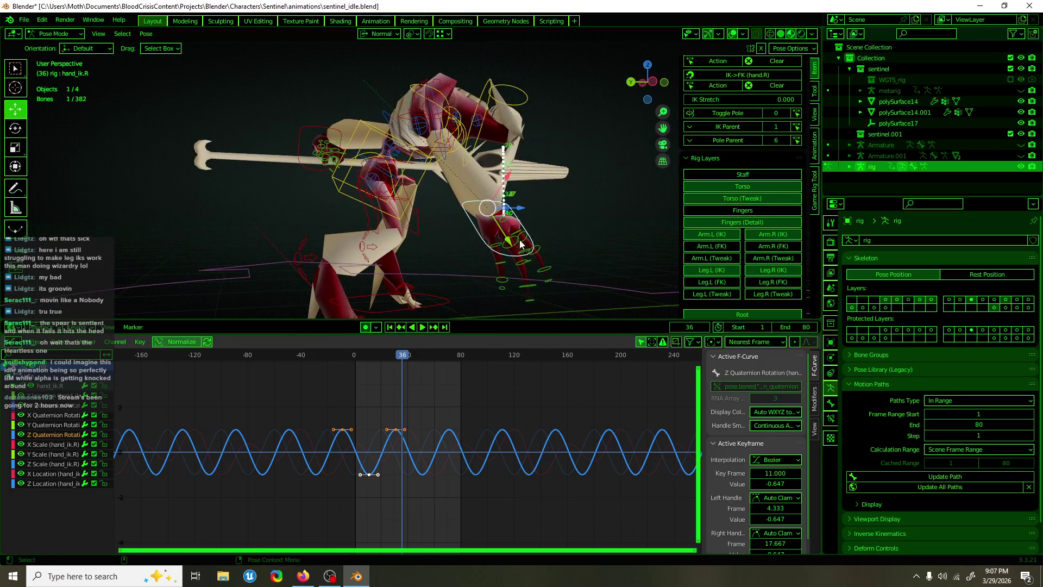
left_click(523, 244)
left_click(535, 249)
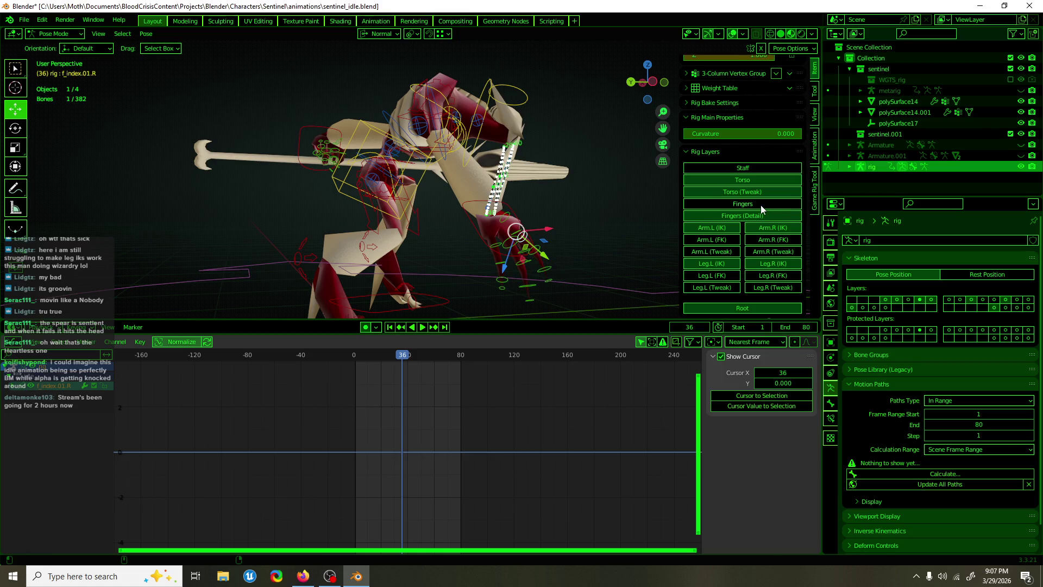
left_click(592, 282)
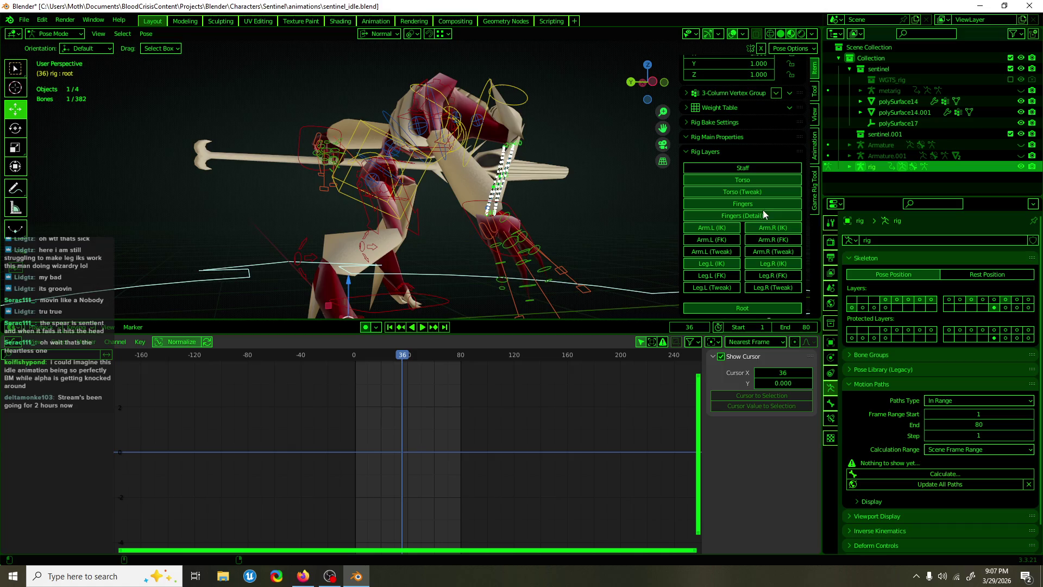
left_click(762, 213)
- Orbit to the right hand and pick the index and ring finger master controls
middle_click_drag(608, 261, 624, 265)
left_click(605, 270)
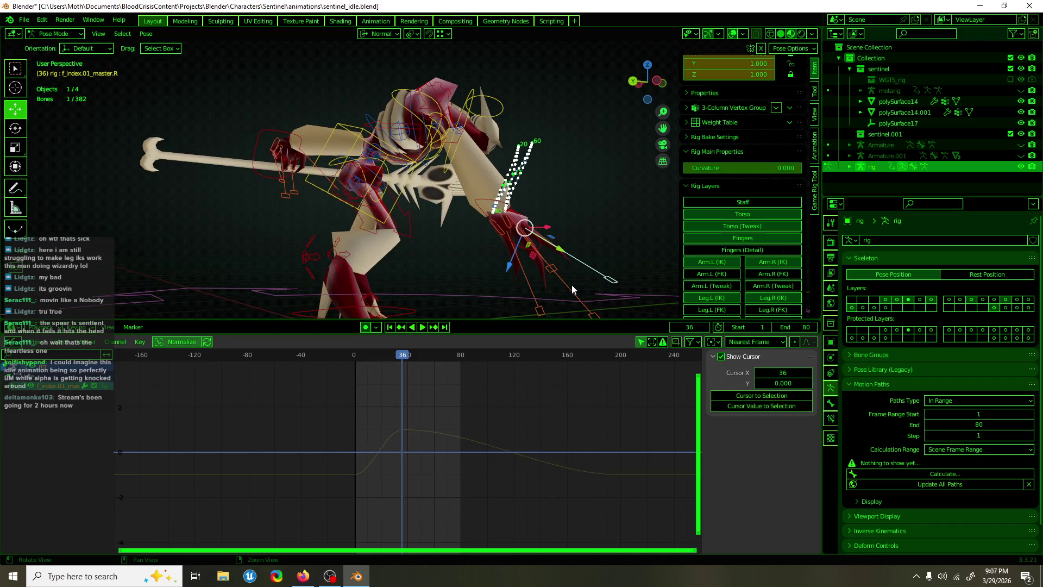
left_click(549, 285)
left_click(532, 284)
middle_click_drag(537, 282, 371, 288)
left_click(329, 233)
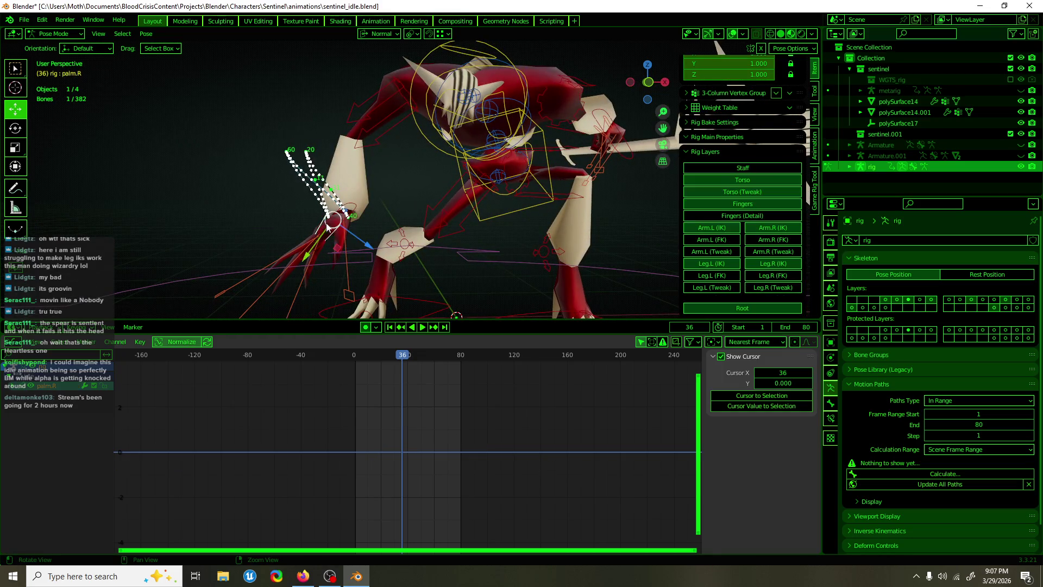
middle_click_drag(337, 236, 343, 239)
- Add the remaining finger master controls, including the ring master, to the selection and play
middle_click_drag(485, 233, 592, 249)
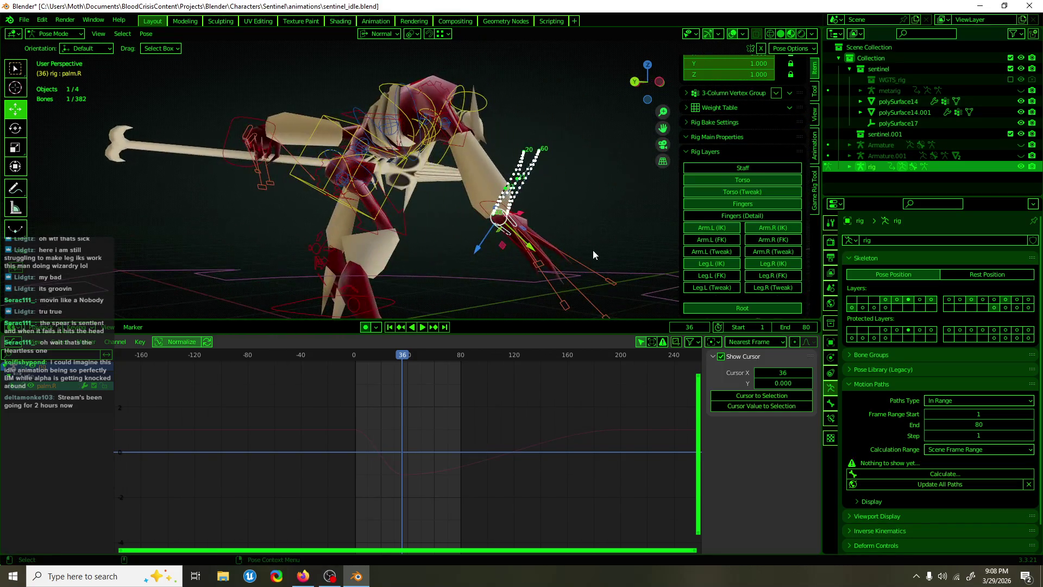
left_click(585, 282)
left_click(572, 302, "shift")
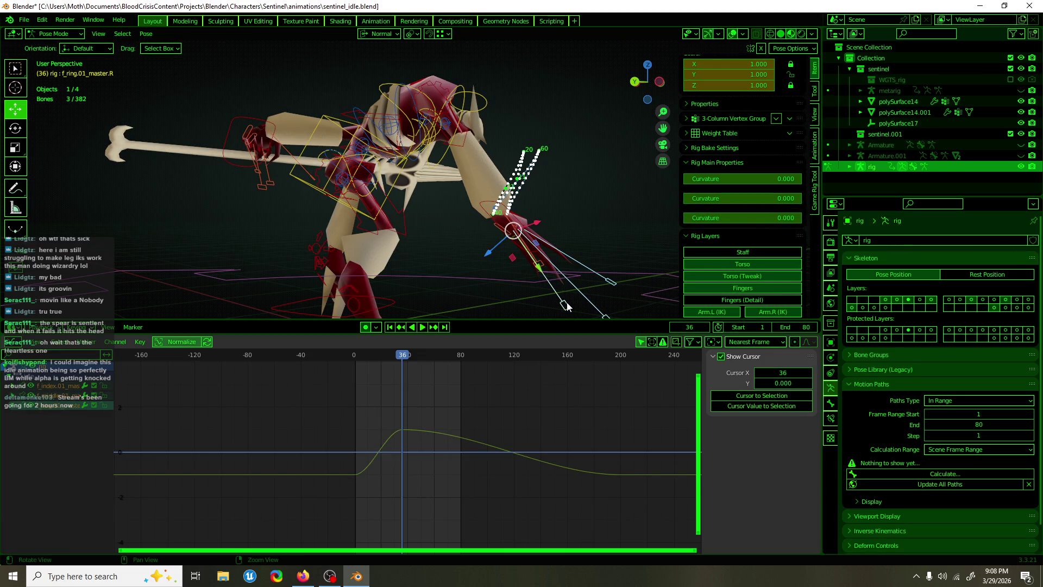
middle_click_drag(566, 301, 385, 291)
key("ctrl+z")
key("space")
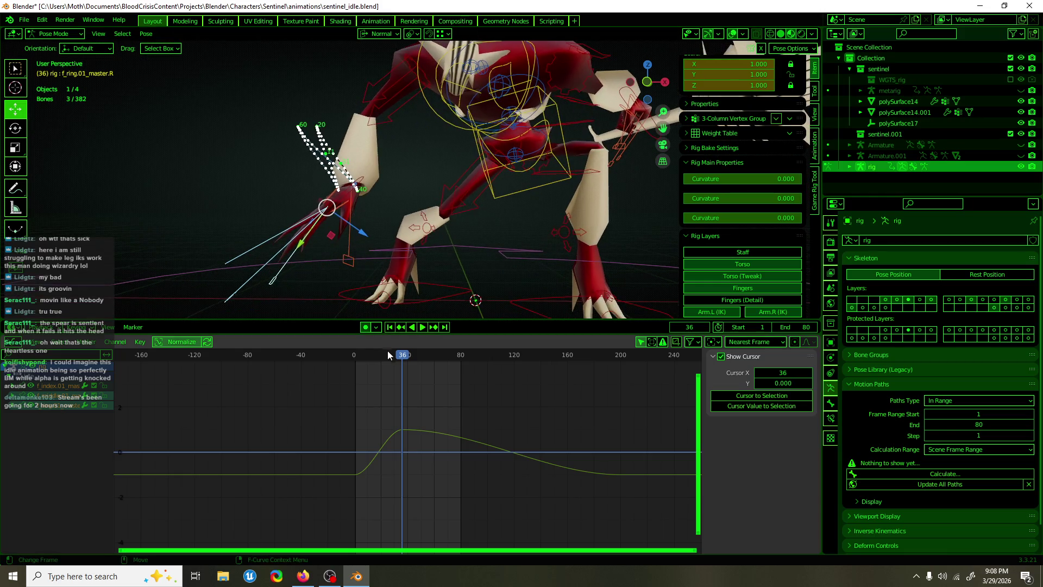
- At frame 0, scale the finger master controls to 1.242 in Y
left_click(353, 358)
key("space")
key("s")
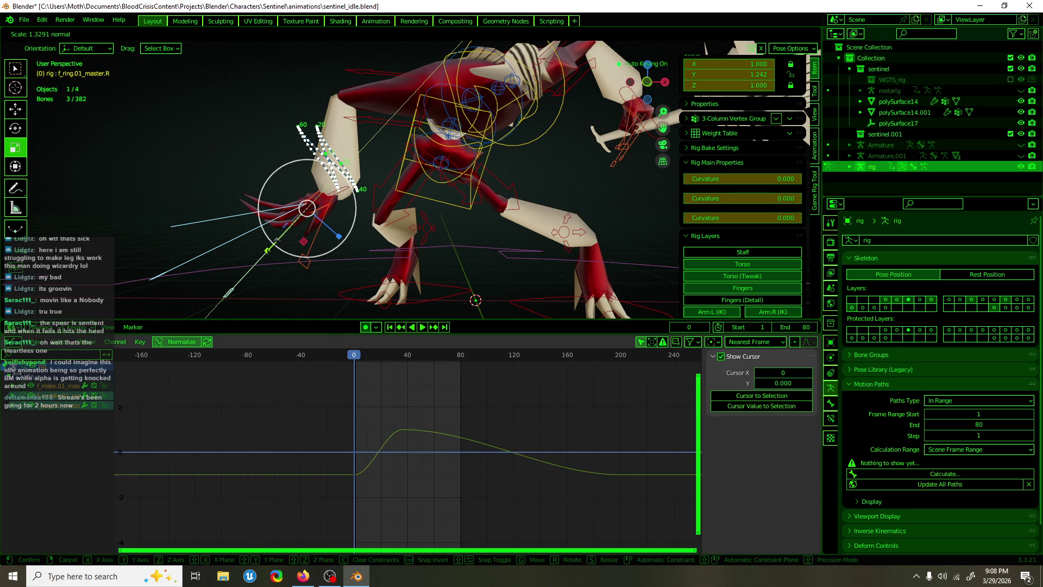
left_click(273, 247)
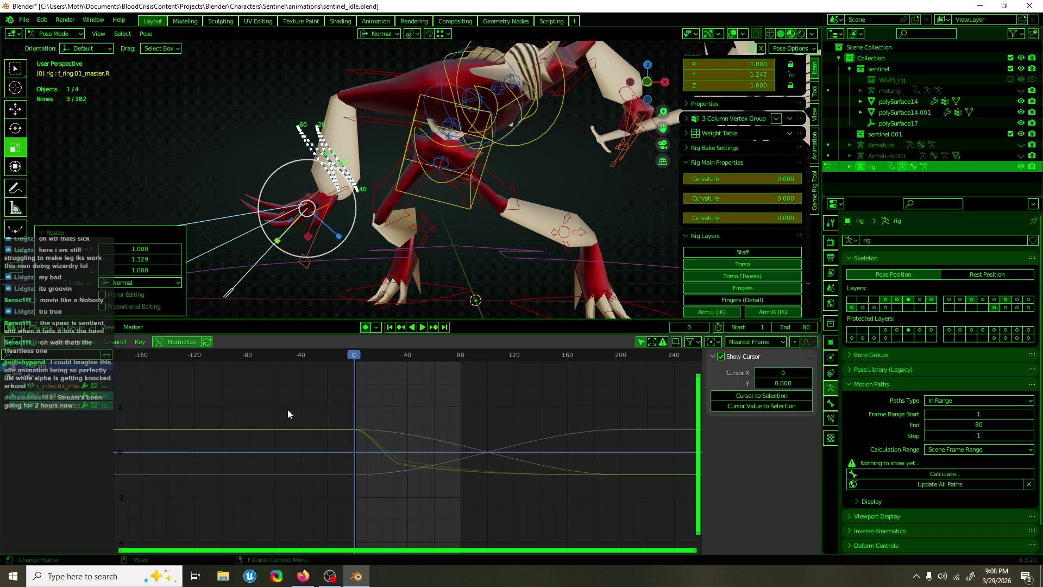
- Expand the finger channels and slide the finger master keyframes along the timeline
left_click(34, 443)
left_click_drag(288, 399, 358, 496)
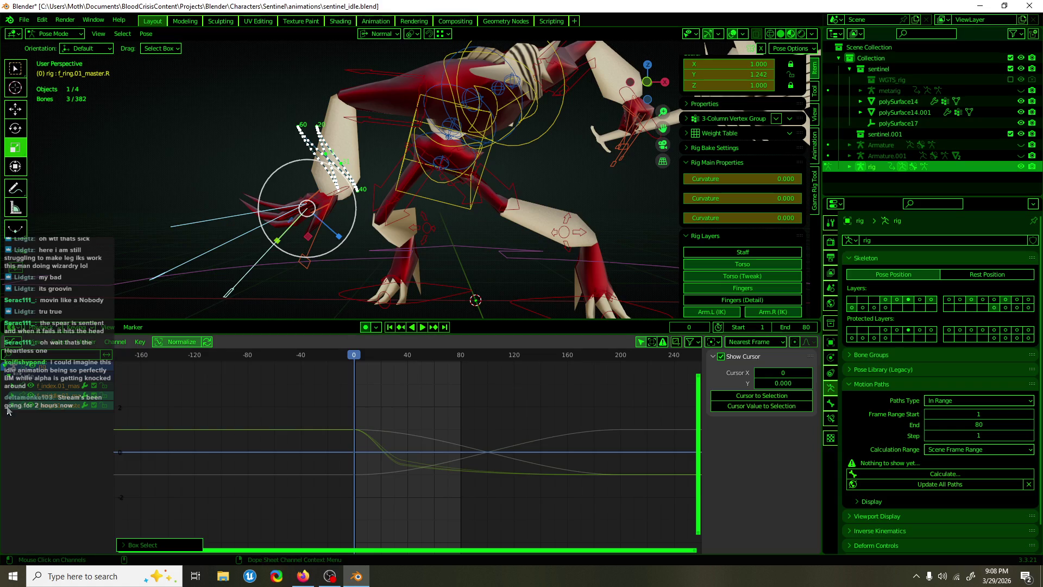
left_click(13, 391, "ctrl")
left_click_drag(278, 406, 376, 500)
key("g")
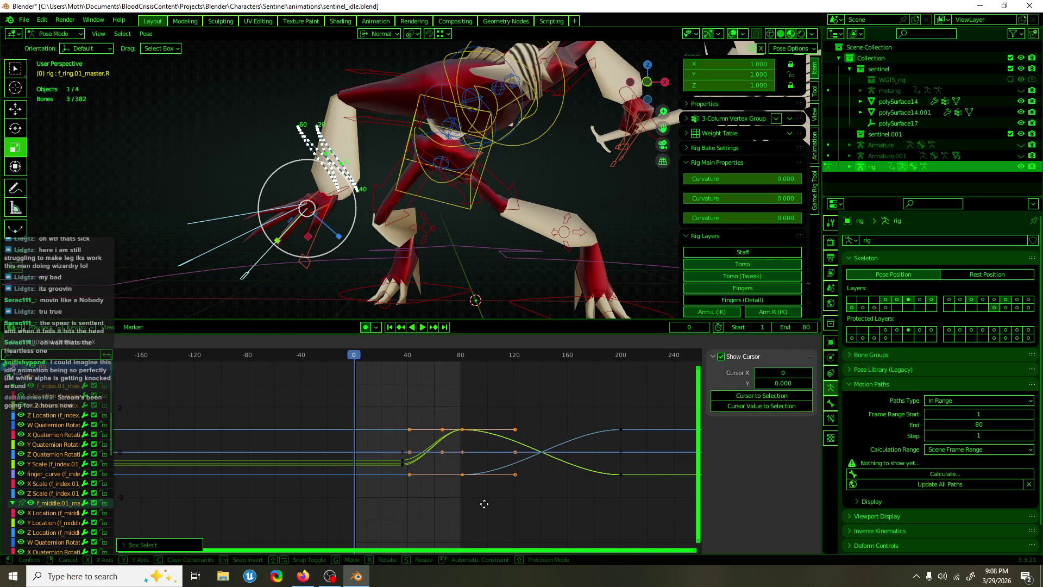
left_click(483, 504)
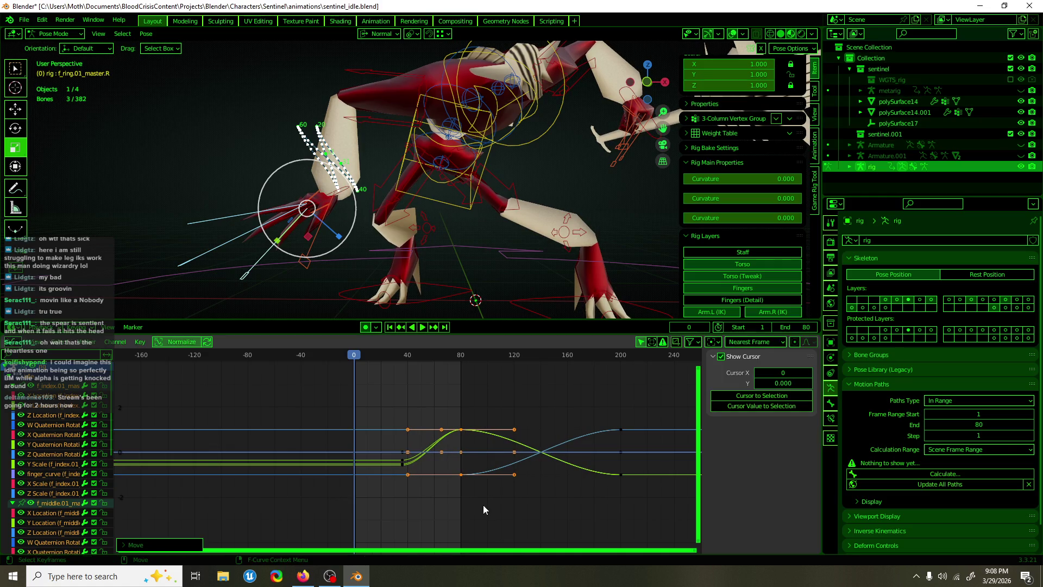
left_click(419, 509)
- Delete the old finger master keyframes around frame 40, leaving flat channels
left_click_drag(431, 506, 376, 416)
key("Delete")
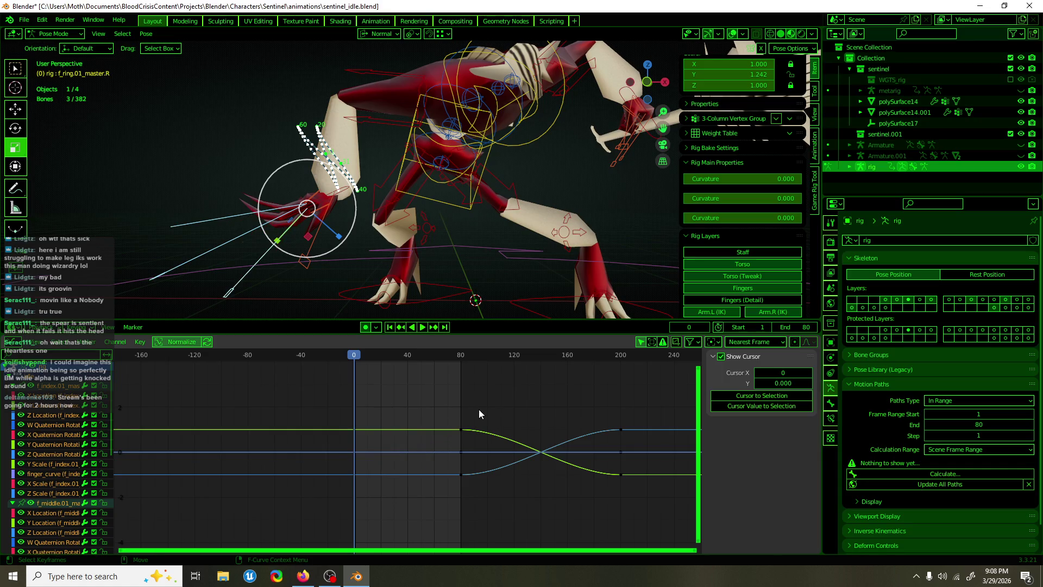
key("ctrl+z")
key("g")
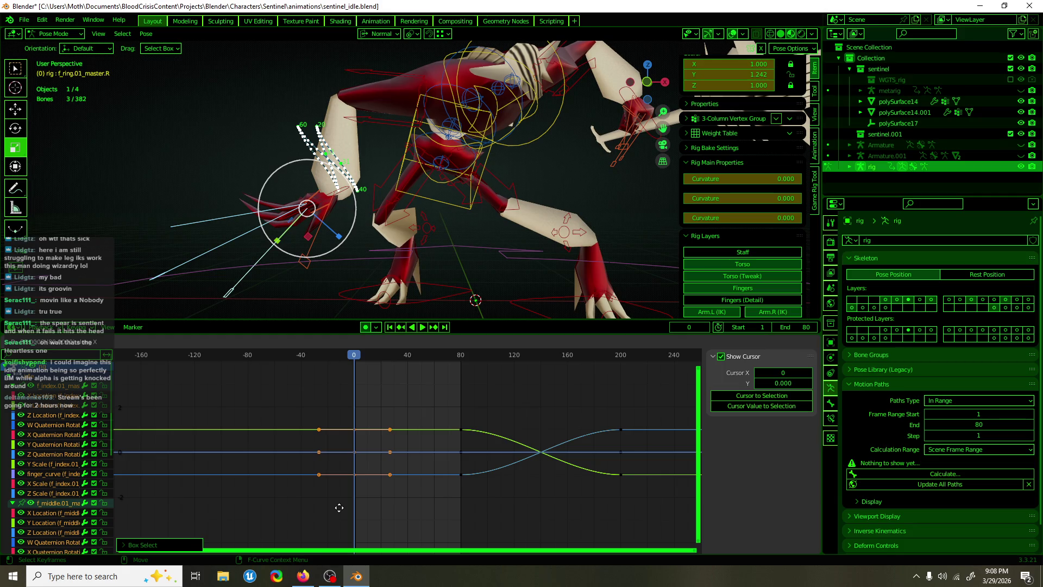
left_click(339, 508)
key("Delete")
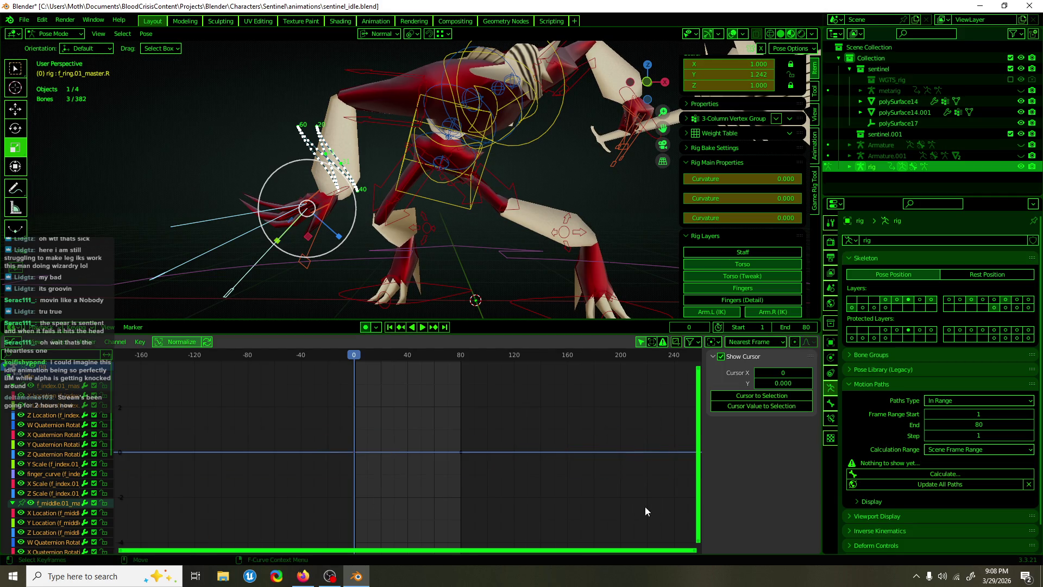
left_click_drag(360, 359, 381, 356)
- Key a smaller Y scale on the finger masters at frame 20
key("s")
key("y")
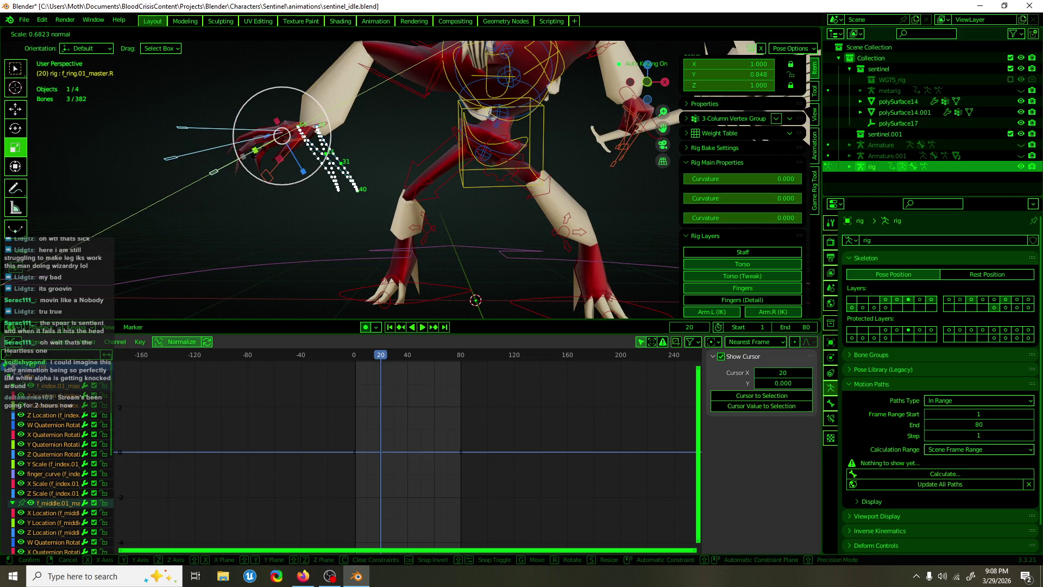
left_click(368, 314)
left_click_drag(382, 360, 407, 357)
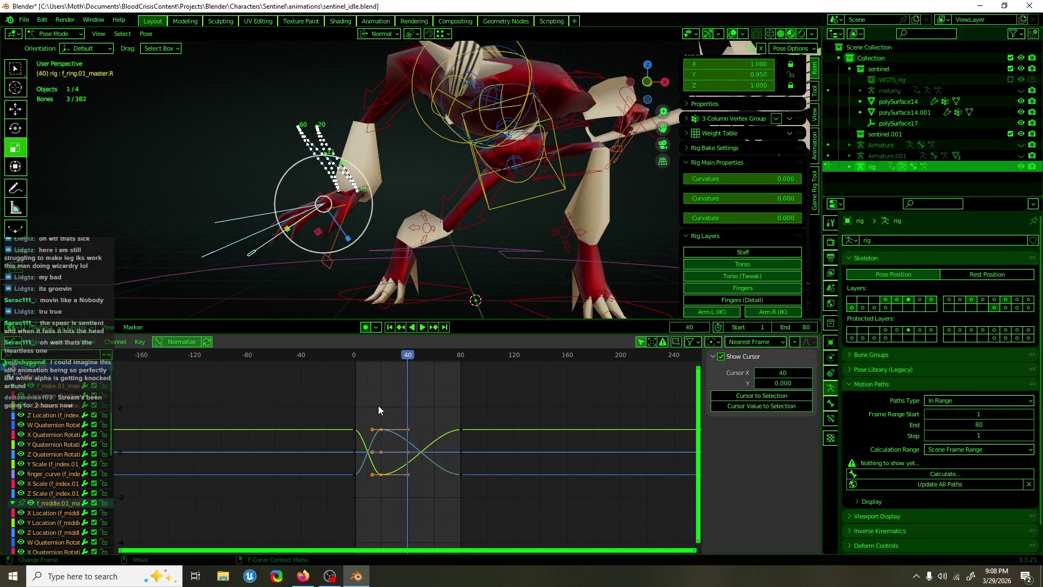
- Duplicate the finger scale keyframes later along the timeline to extend the wave
left_click_drag(337, 411, 369, 492)
key("g")
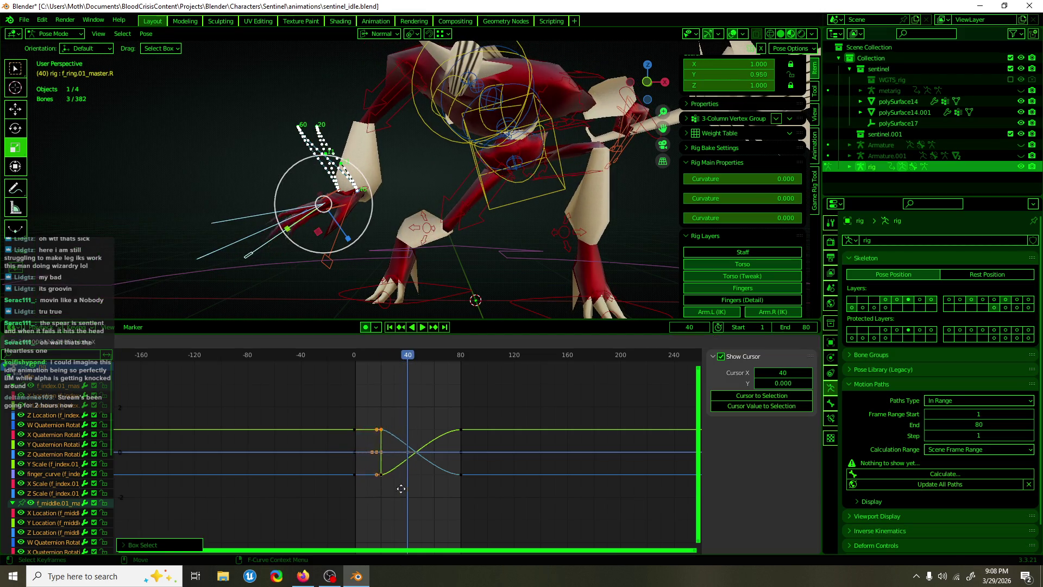
left_click(424, 489)
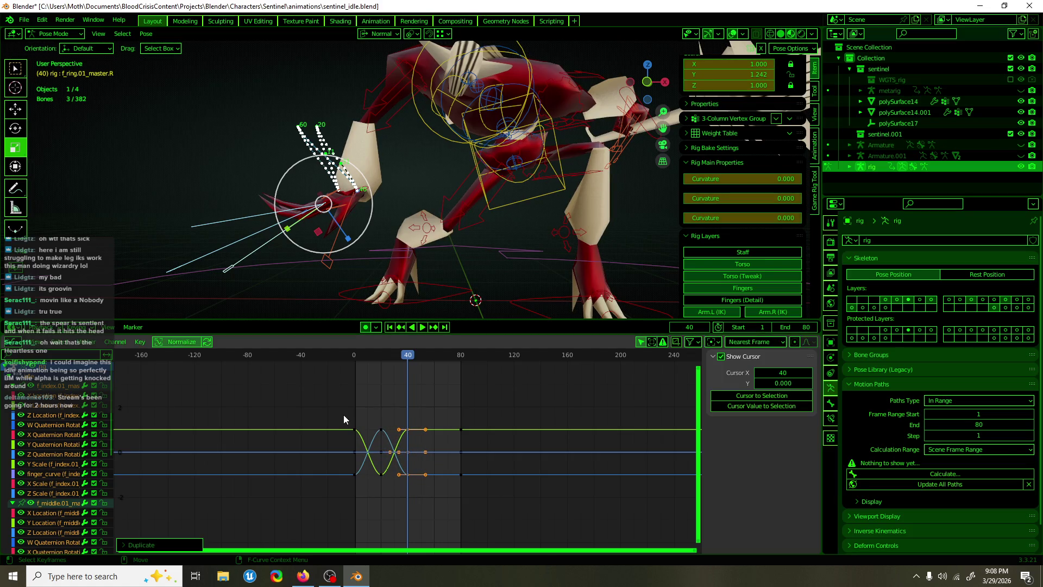
left_click_drag(346, 414, 403, 477)
key("g")
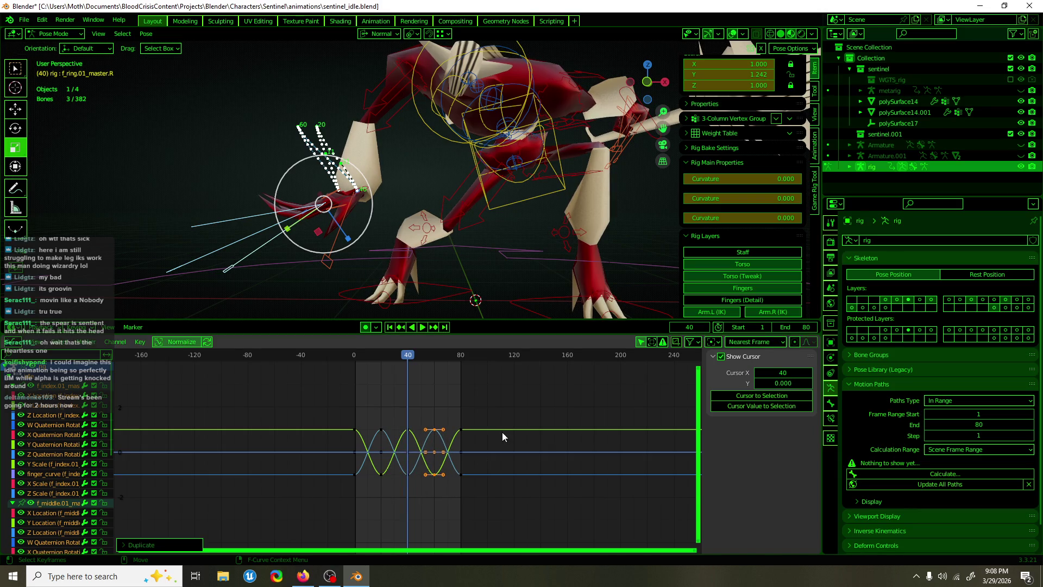
- Make all finger master curves cyclic and scrub through the result
key("a")
key("shift+e")
left_click(536, 446)
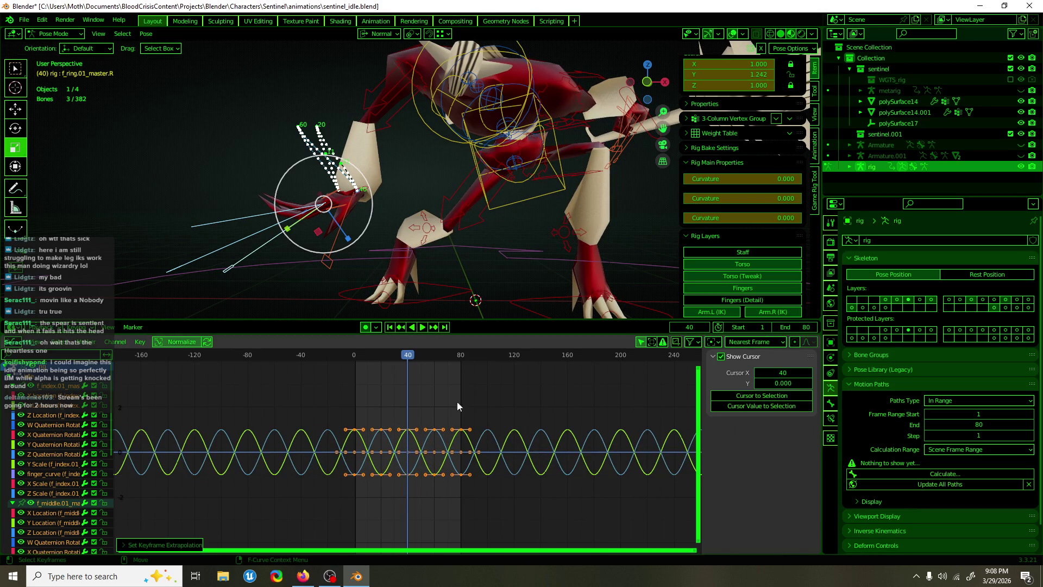
mouse_move(410, 360)
left_mouse_down()
mouse_move(396, 356)
mouse_move(426, 366)
left_mouse_up()
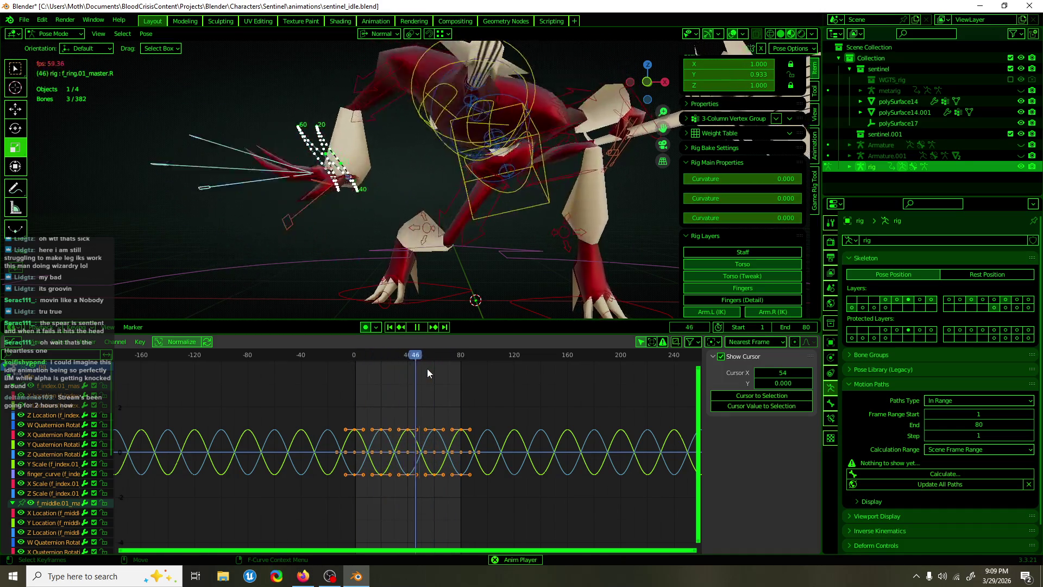
- Watch the finger loop without rig overlays, then hide finger controls and reselect the right hand IK
mouse_move(647, 81)
left_mouse_down()
mouse_move(651, 67)
mouse_move(706, 85)
left_mouse_up()
key("shift+alt+z")
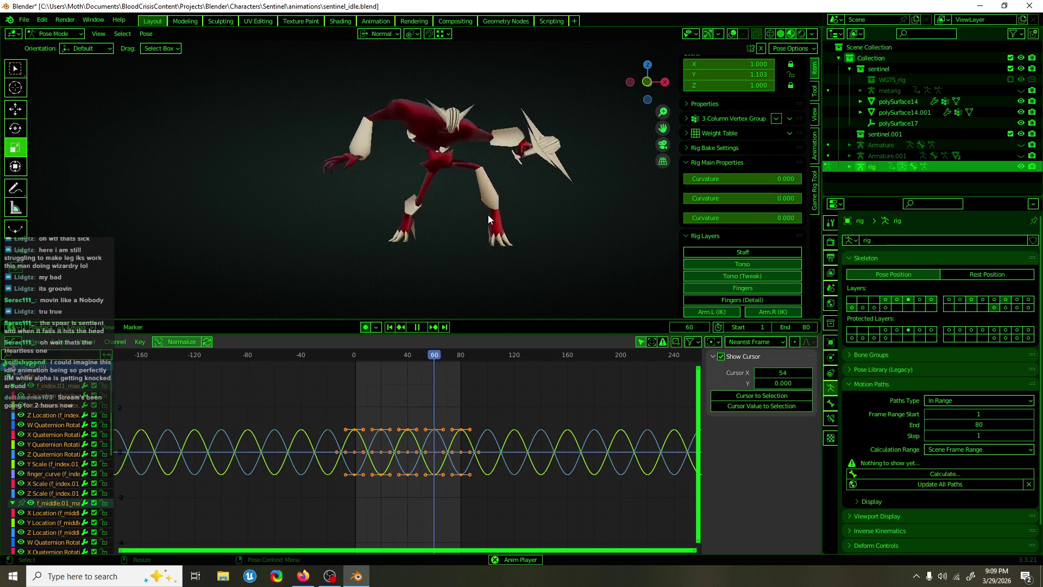
key("shift+alt+z")
scroll(399, 181, "up", 3)
key("space")
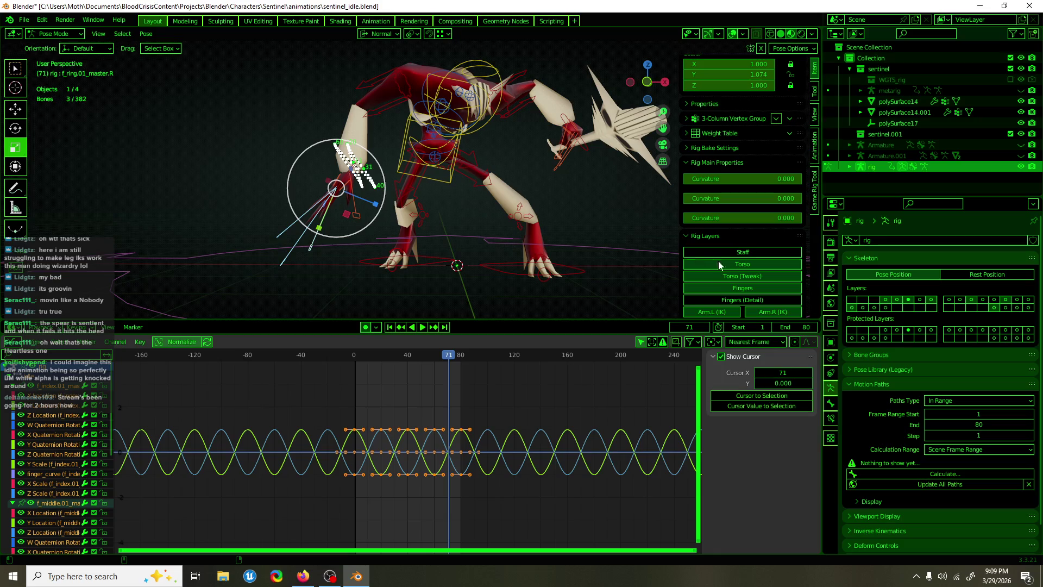
left_click(740, 288)
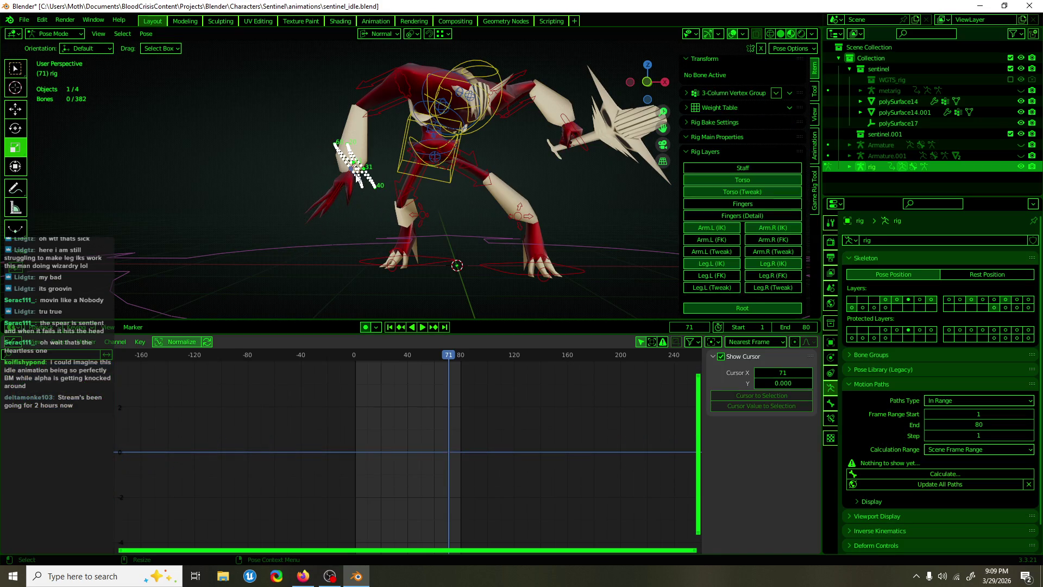
left_click(342, 155)
key("space")
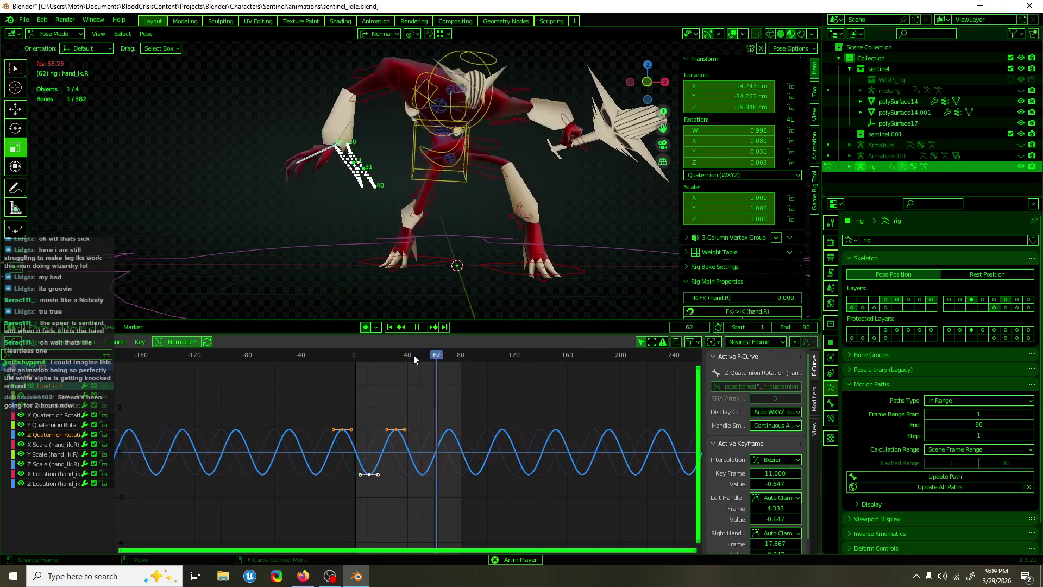